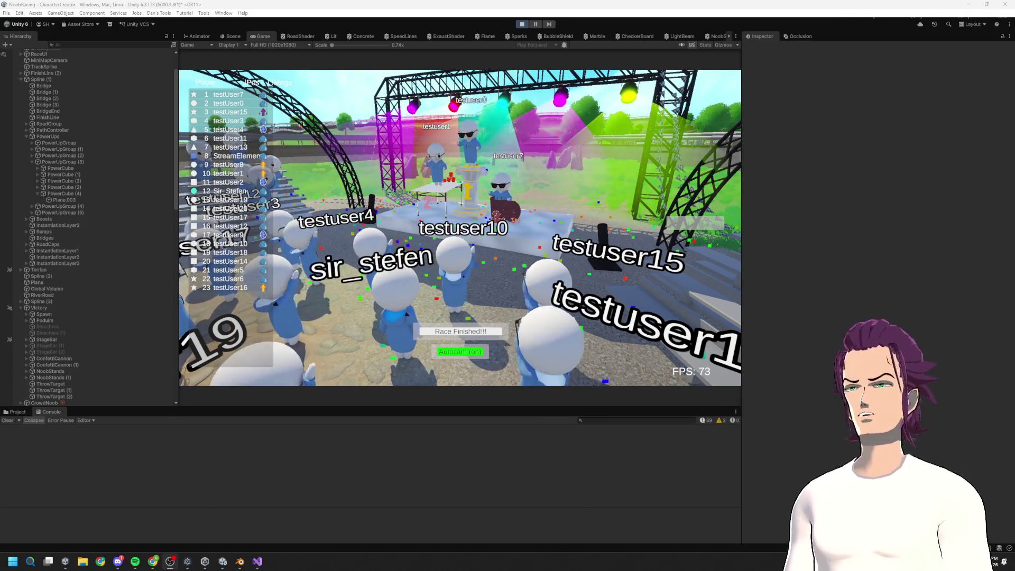
Step: Inspect three spawned CrowdNoob(Clone) racers in the Inspector, then exit Play mode
scroll(84, 391, "down", 5)
left_click(74, 303)
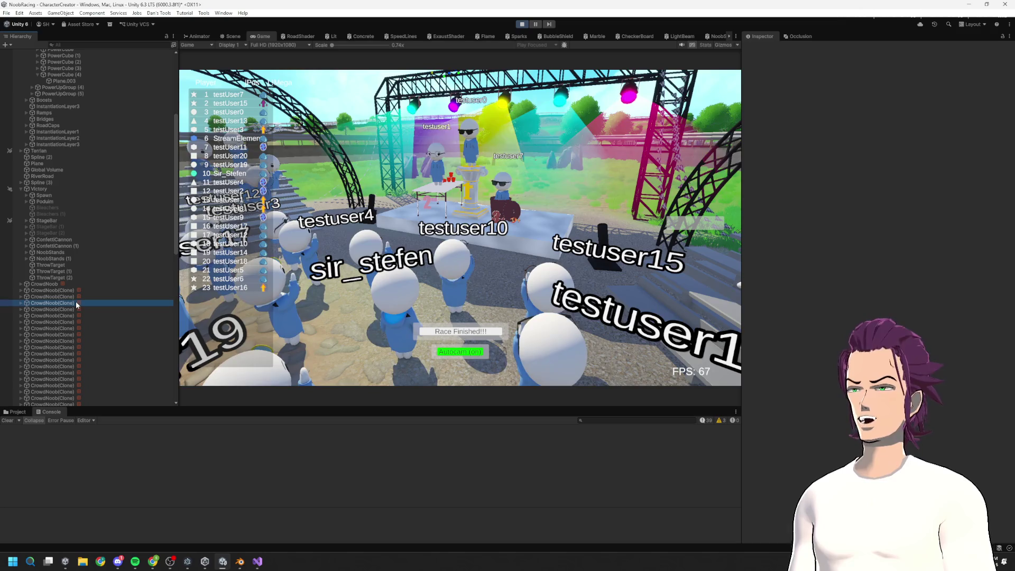
left_click(73, 297)
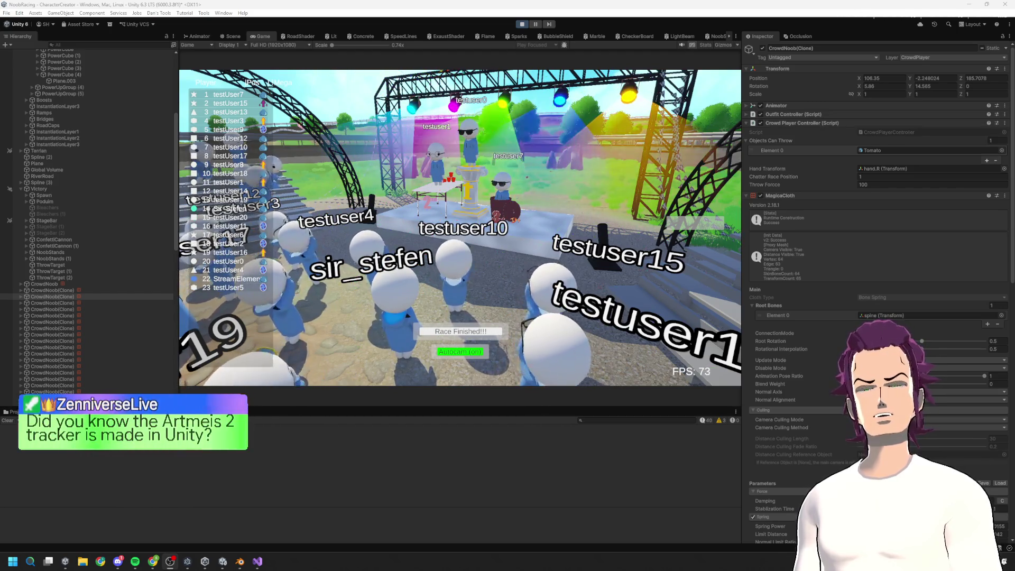
left_click(69, 303)
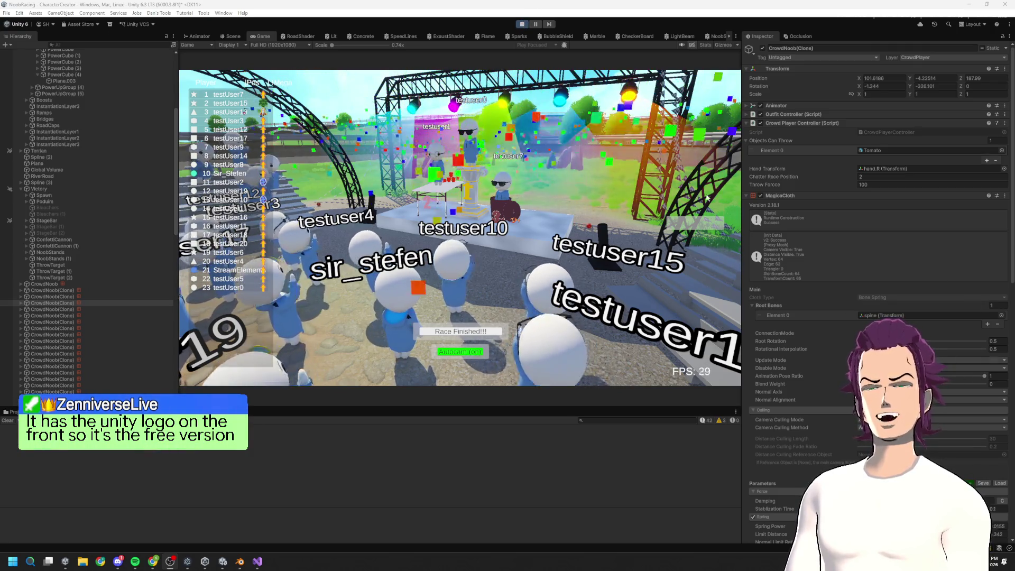
left_click(522, 25)
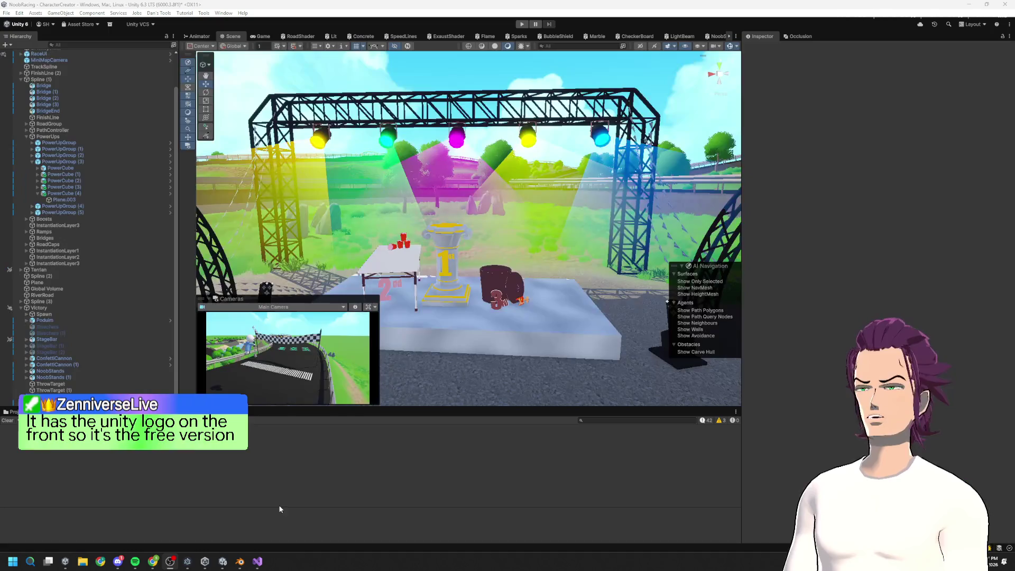
Step: Check the CrowdNoob object's components in Unity, then return to the script in Visual Studio
left_click(258, 561)
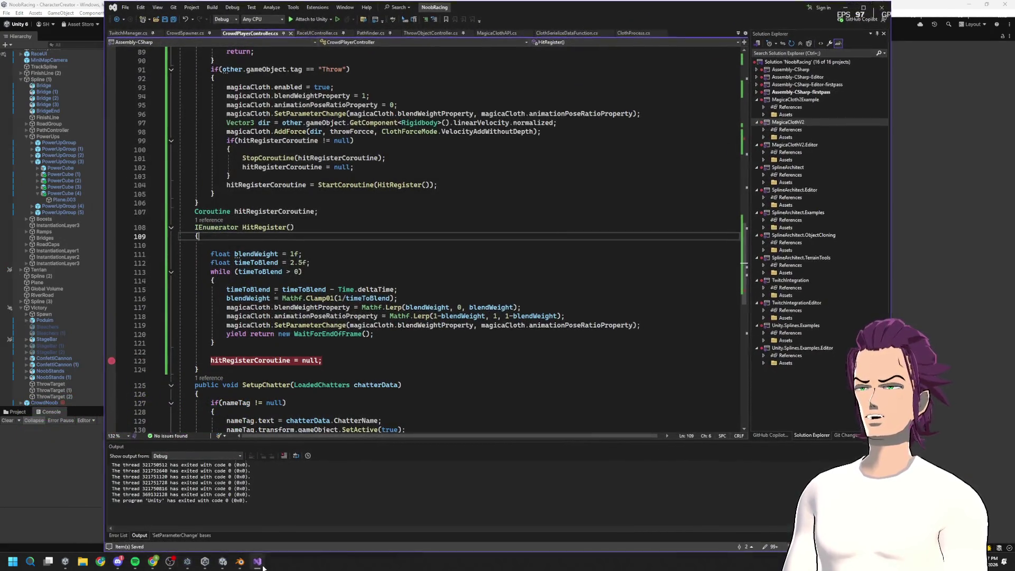
left_click(94, 398)
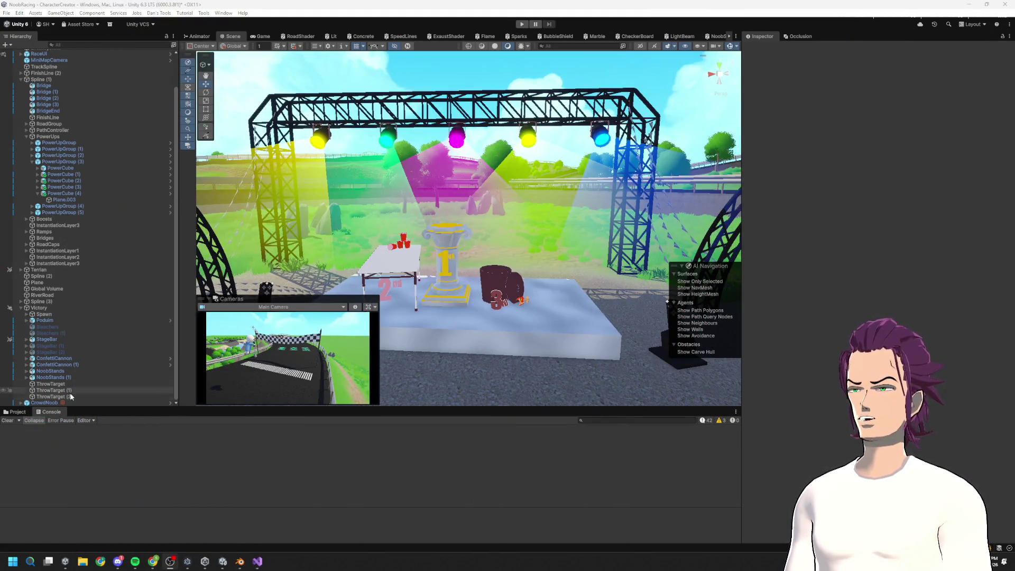
left_click(77, 403)
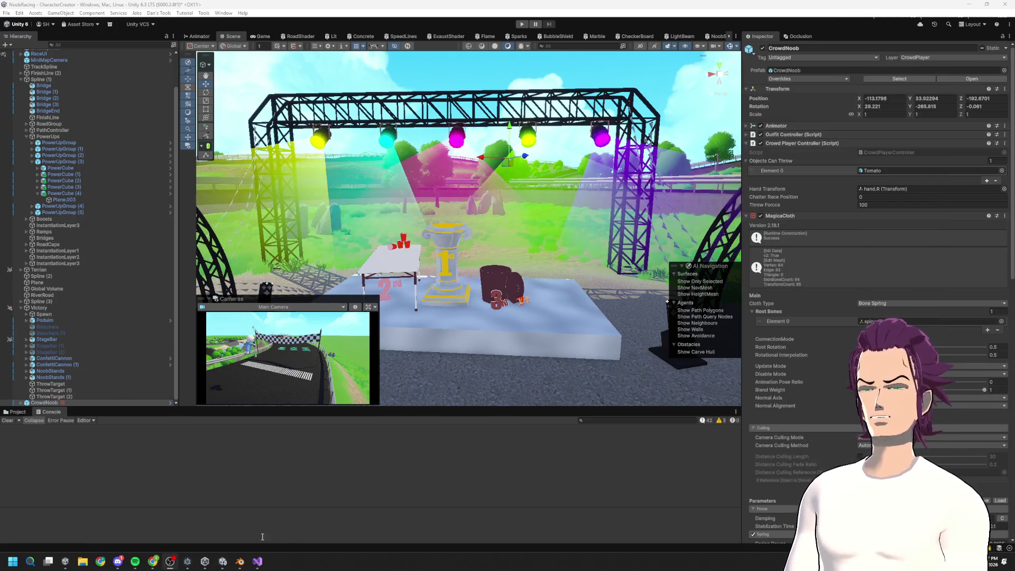
left_click(257, 561)
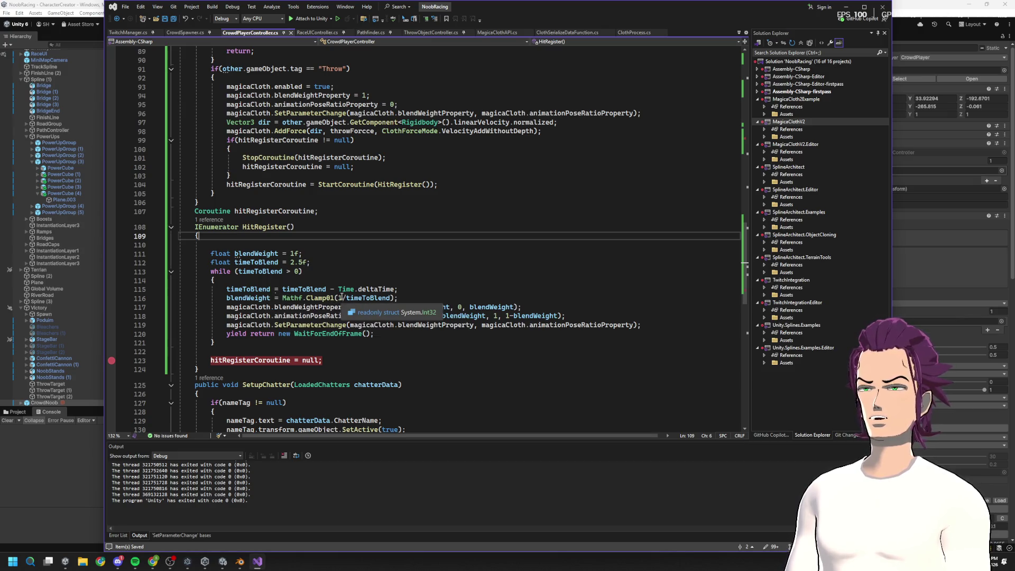
Step: Try blendWeight in place of the 1 in Clamp01(1/timeToBlend) on line 116, then undo it
left_click(339, 297)
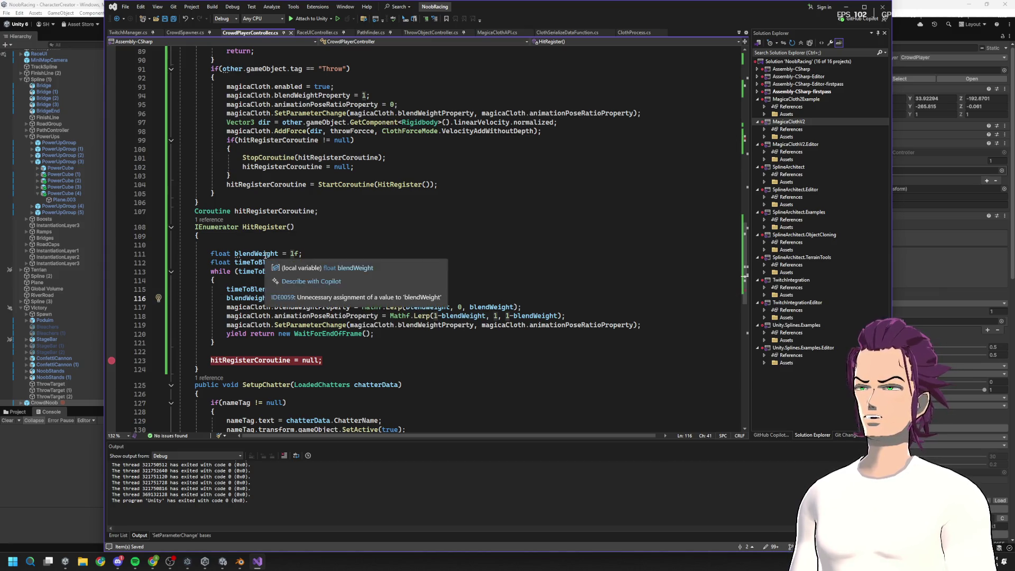
left_click(263, 254)
double_click(263, 254)
key("ctrl+c")
left_click(340, 298)
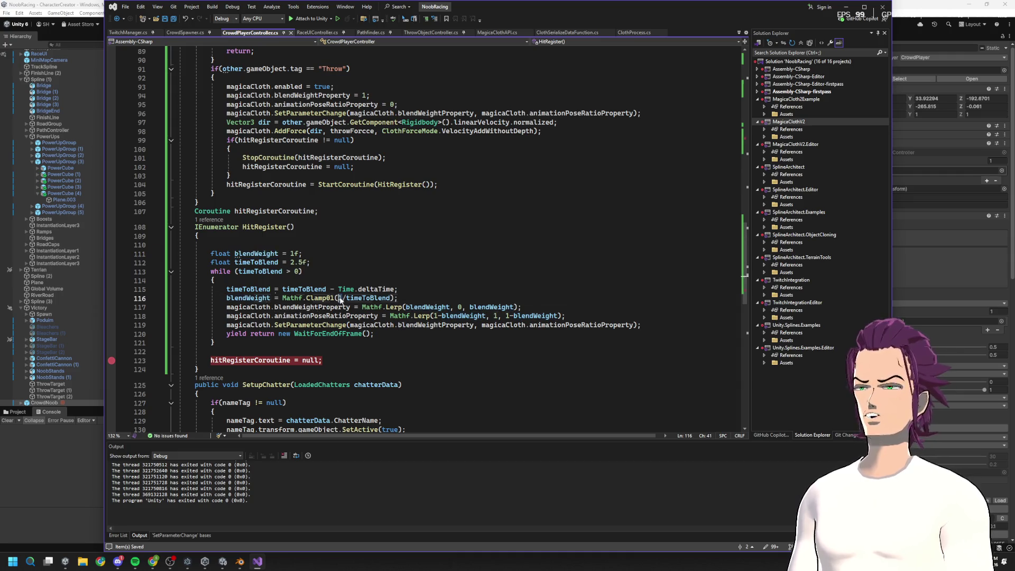
key("Delete")
key("ctrl+v")
key("ctrl+z")
key("ctrl+z")
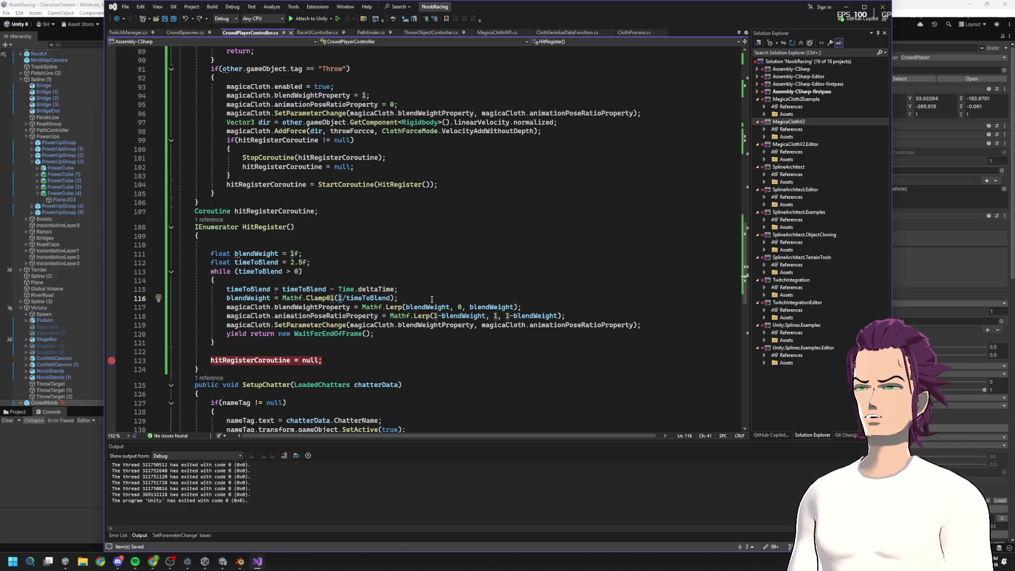
Step: Highlight every use of timeToBlend on line 116 and bring up Windows search
left_click(362, 298)
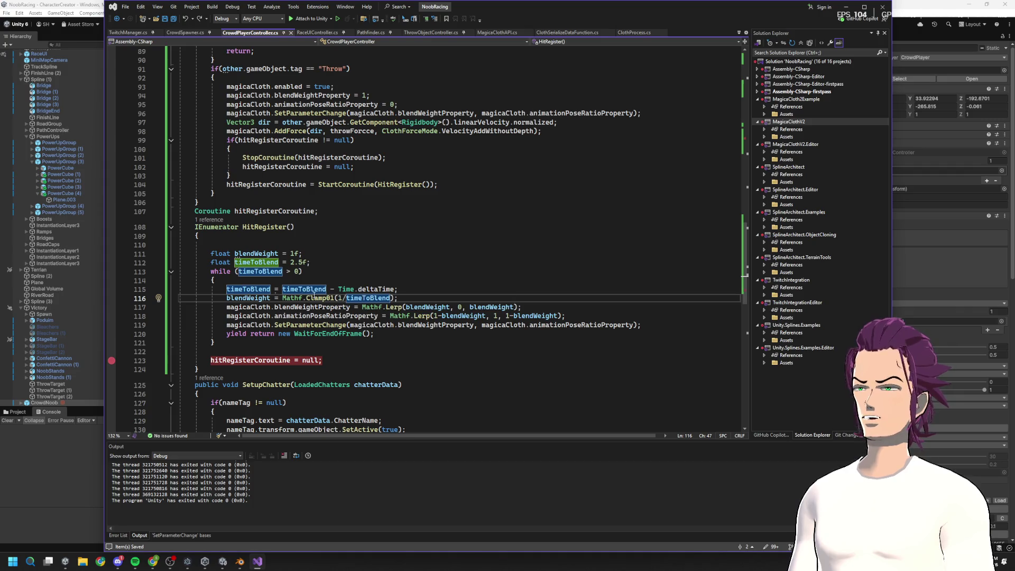
left_click(339, 298)
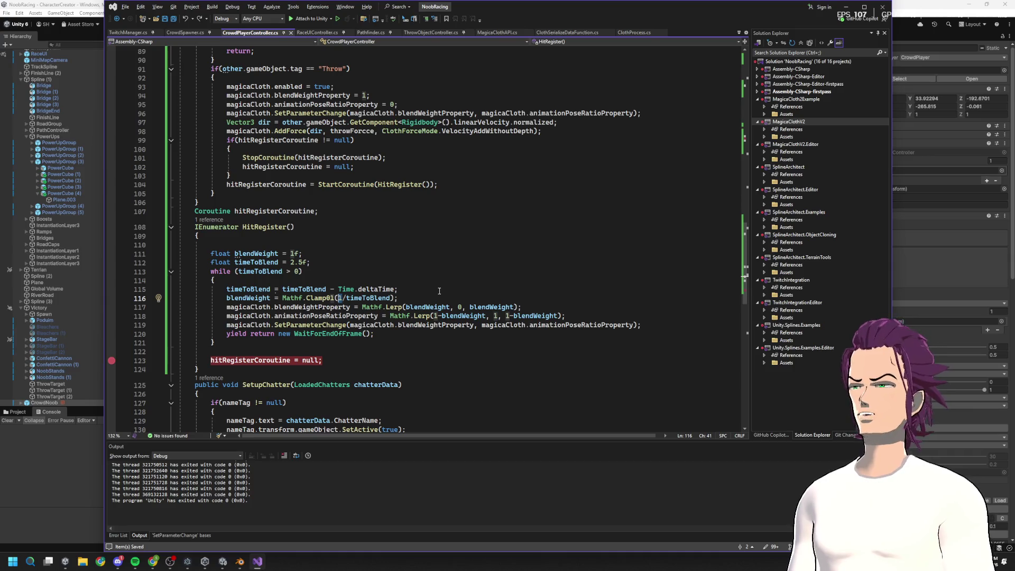
key("super")
Step: Launch Calculator from search and move it over the right side of the code
type("calculator")
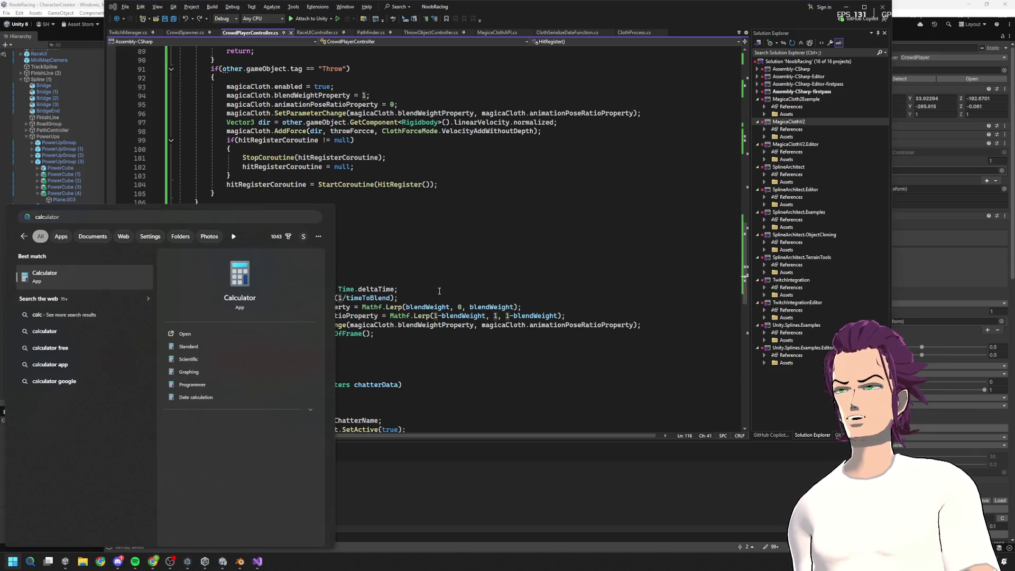
key("Return")
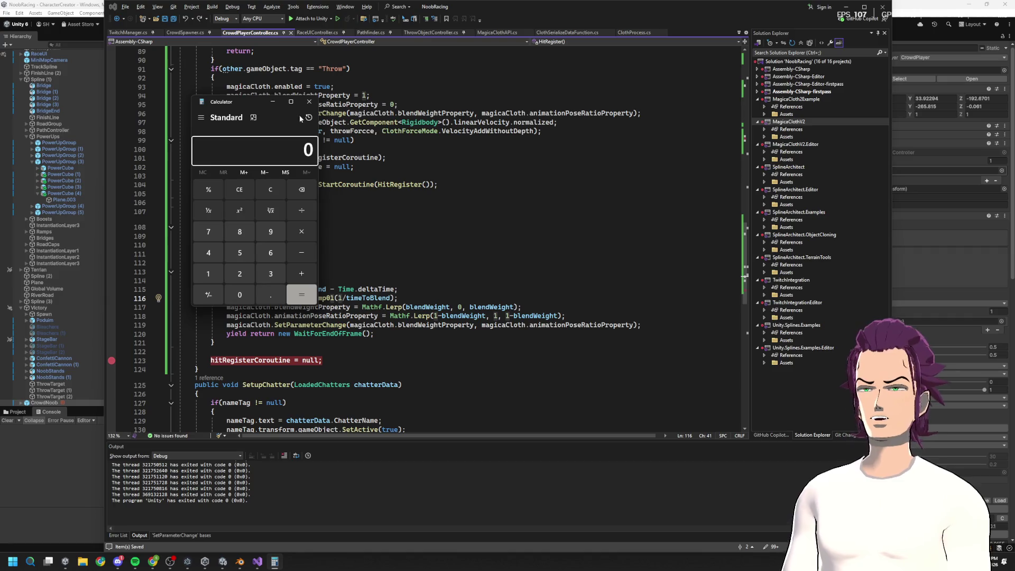
mouse_move(262, 106)
left_mouse_down()
mouse_move(609, 174)
mouse_move(582, 117)
left_mouse_up()
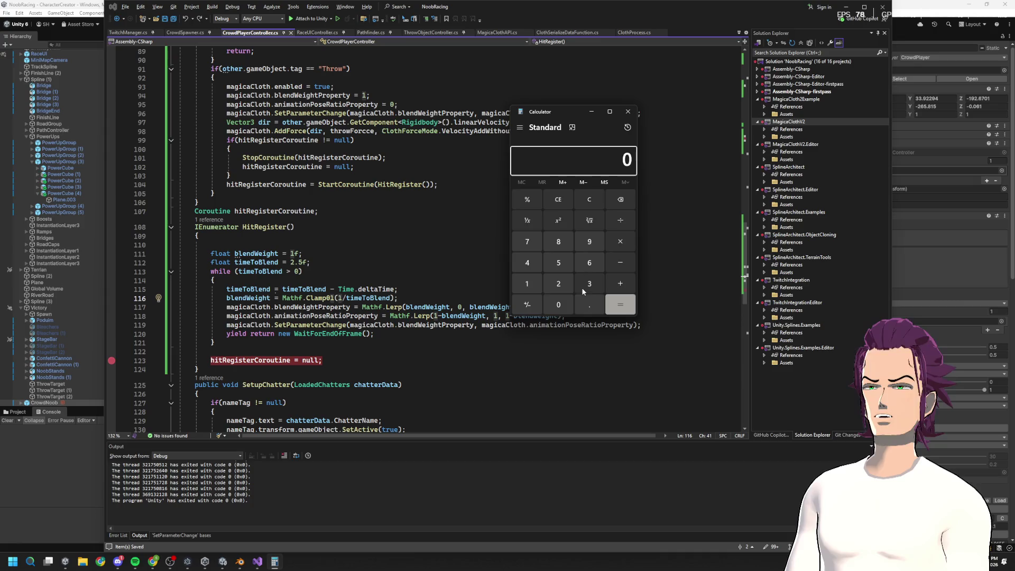
type("2.")
Step: Compute 1 ÷ 2.5 = 0.4 in Calculator, then return to timeToBlend on line 116
left_click(593, 311)
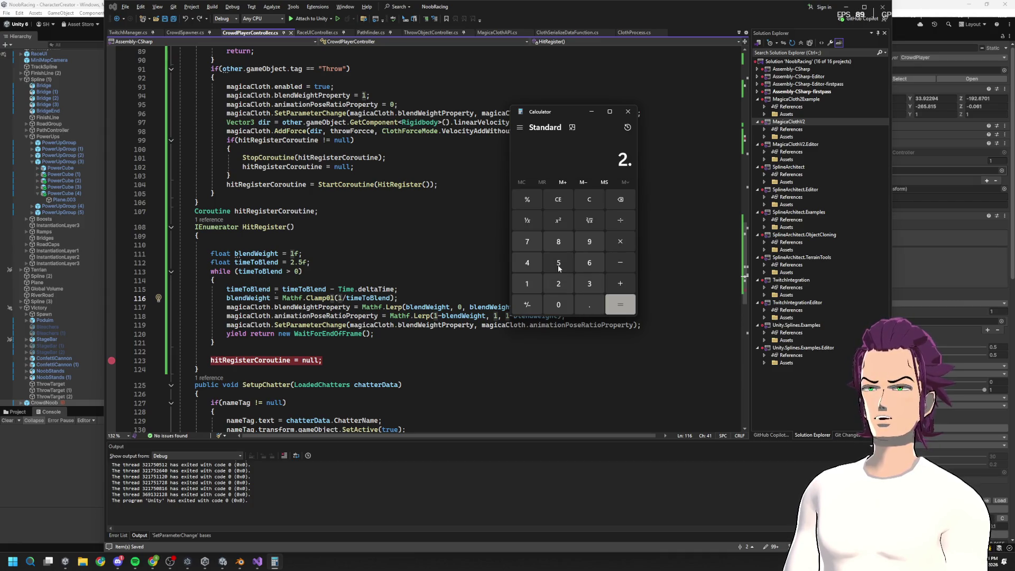
left_click(588, 201)
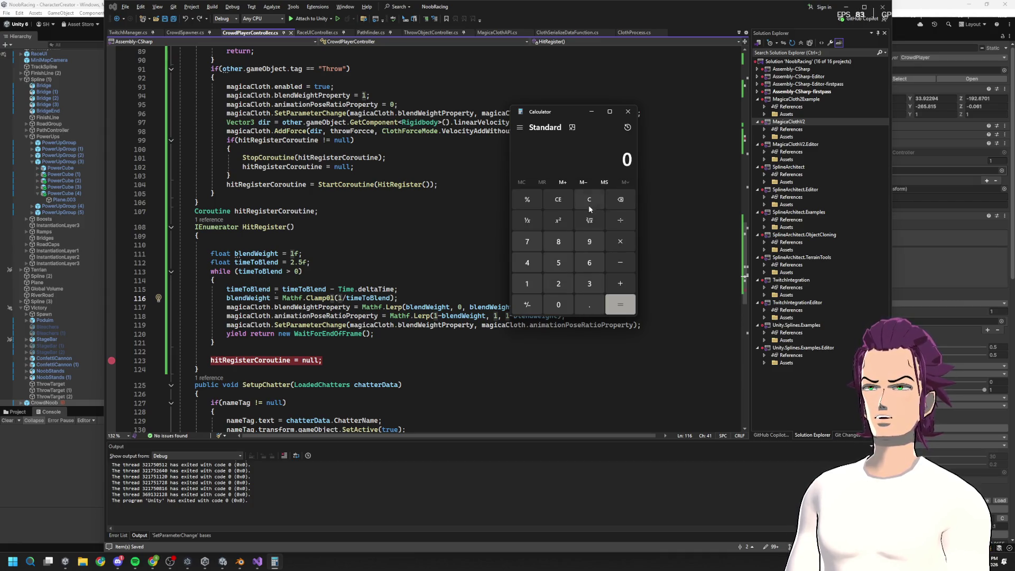
left_click(532, 280)
left_click(619, 225)
type("2.")
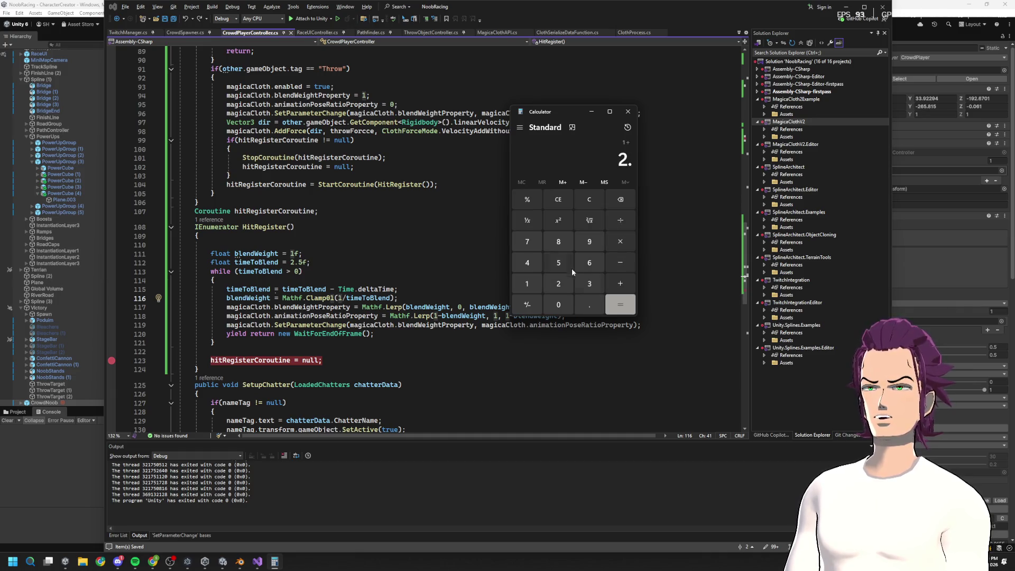
left_click(571, 267)
left_click(616, 305)
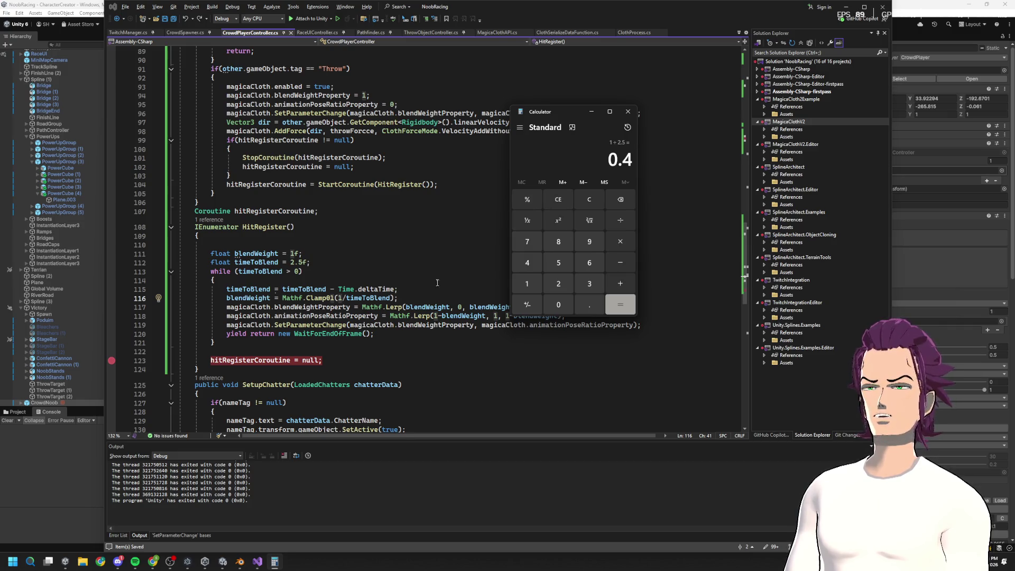
left_click(363, 299)
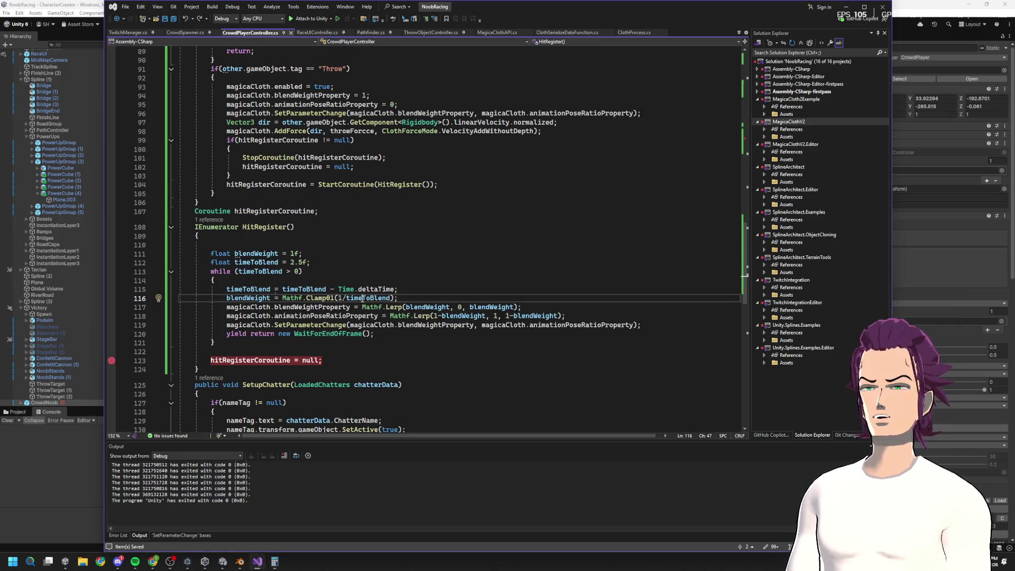
Step: Rewrite line 116 as Clamp01(timeToBlend / 2.5f), then minimize Visual Studio to reveal Unity
left_click(317, 261)
double_click(368, 297)
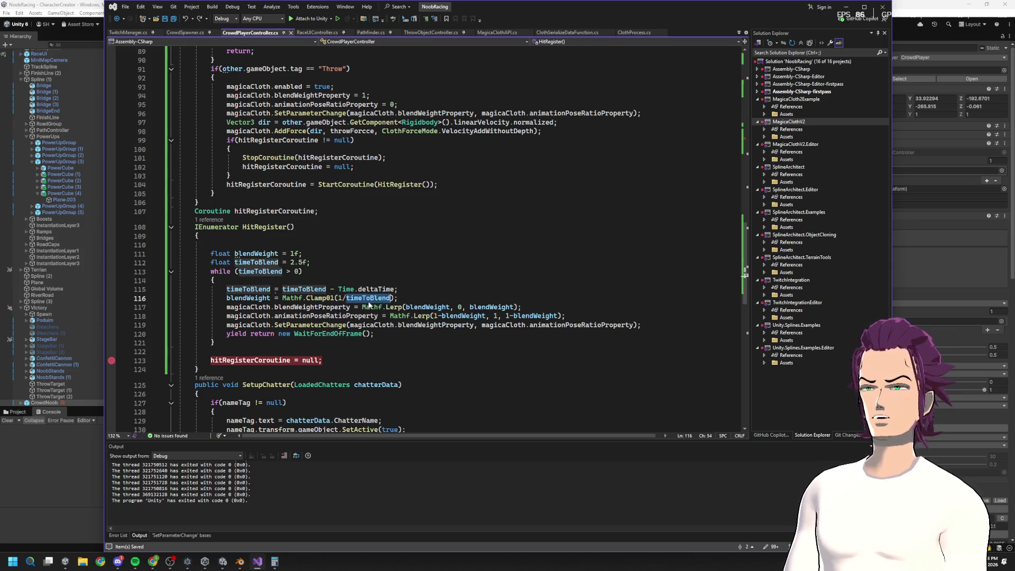
left_click(339, 297)
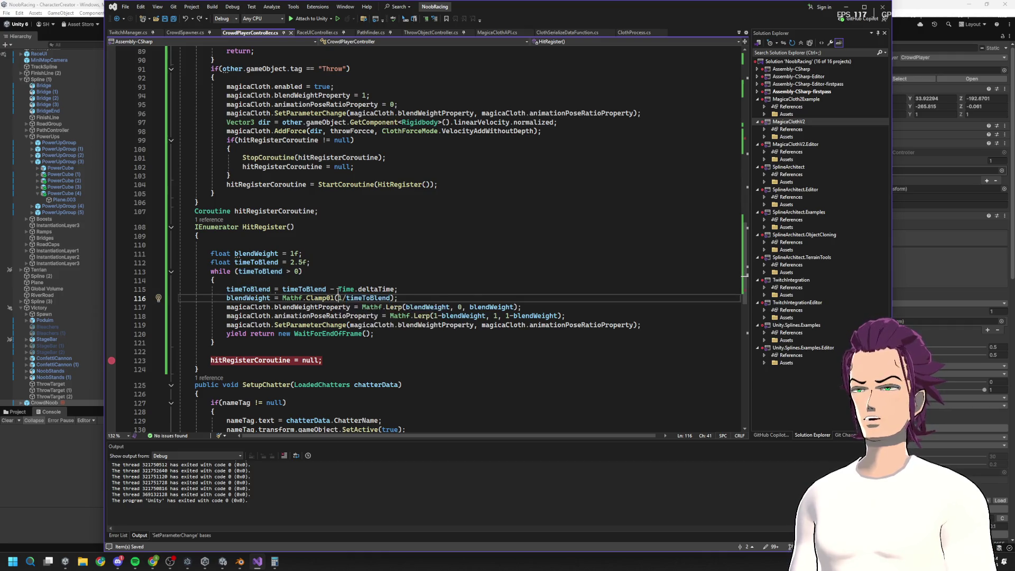
key("BackSpace")
type("timeToBlend")
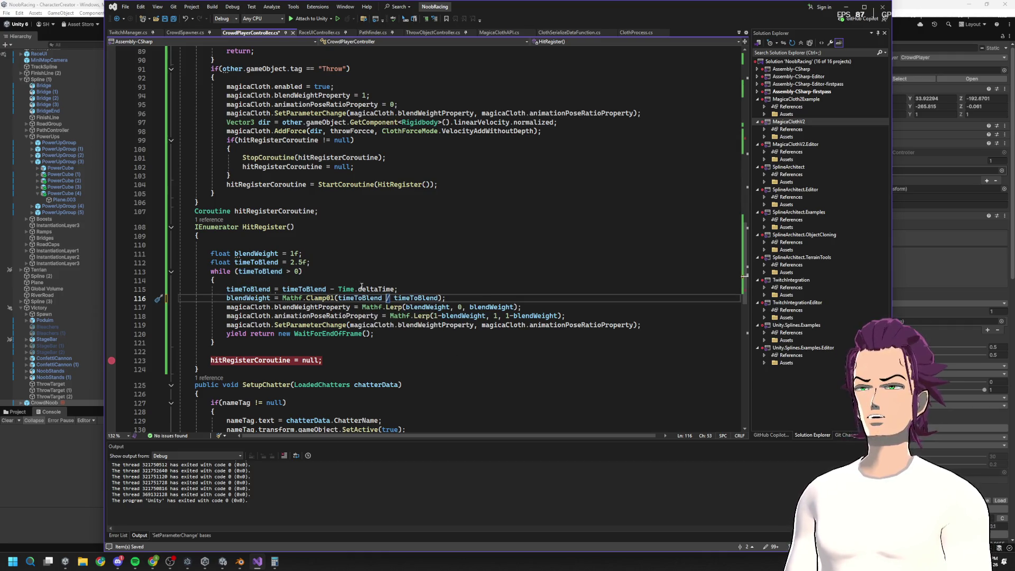
key("ctrl+Delete")
key("ctrl+Delete")
type("/ 2.5f")
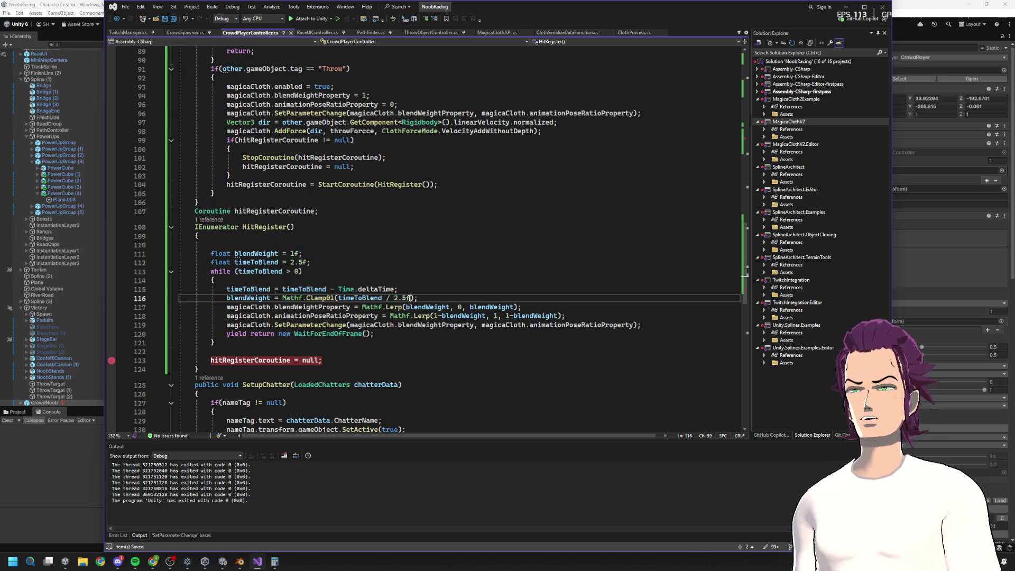
key("alt+Tab")
left_click(846, 7)
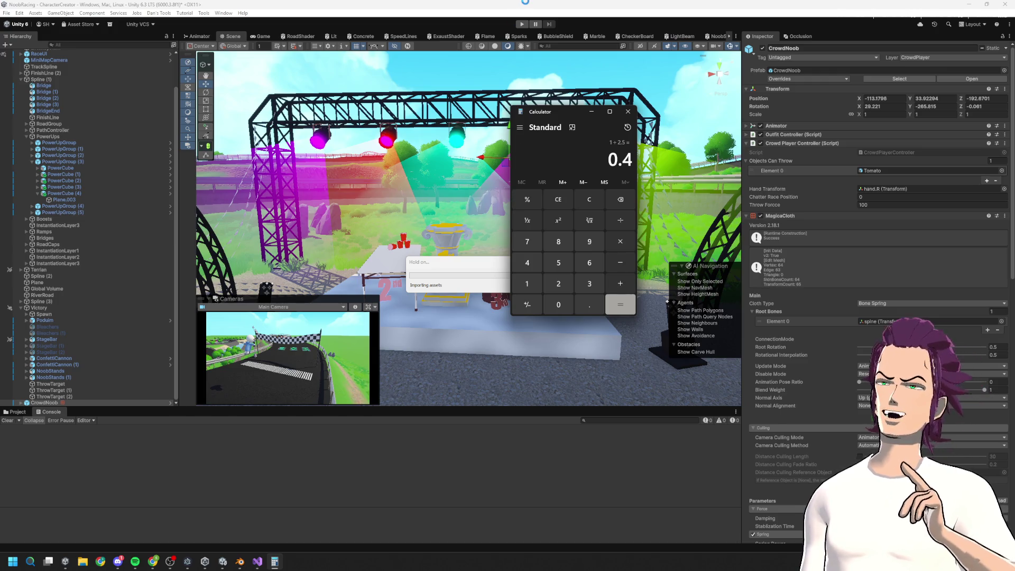
Step: Minimize the Calculator and start Play mode to test the new blend code
left_click(592, 111)
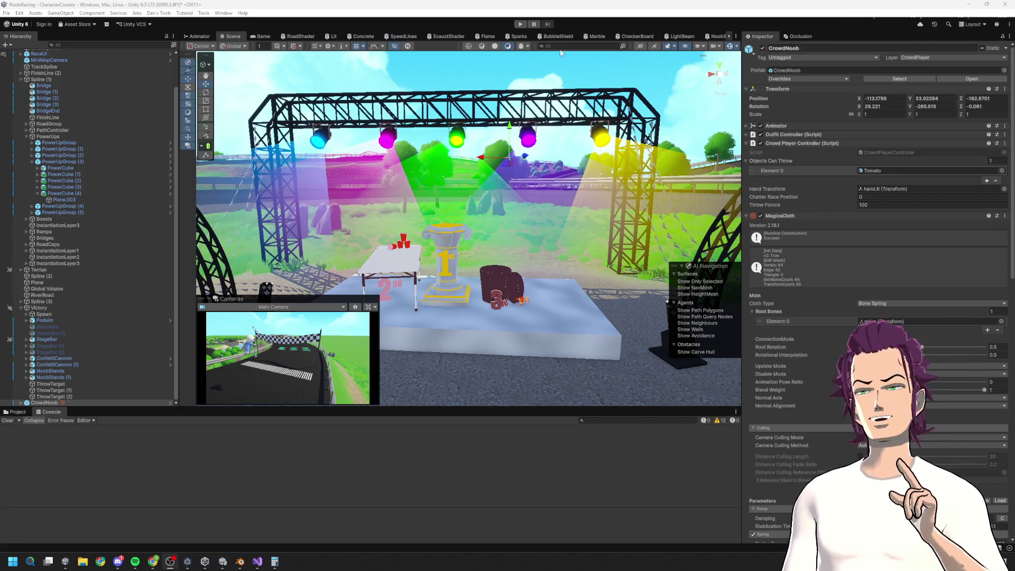
left_click(520, 25)
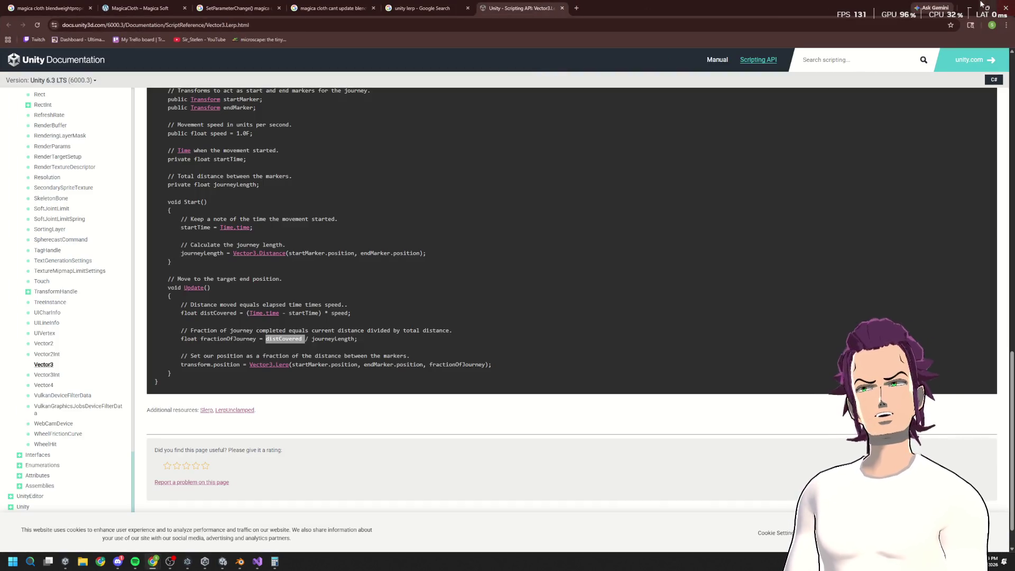
Step: Minimize Chrome after reading the Vector3.Lerp reference to watch the race in Unity
left_click(972, 6)
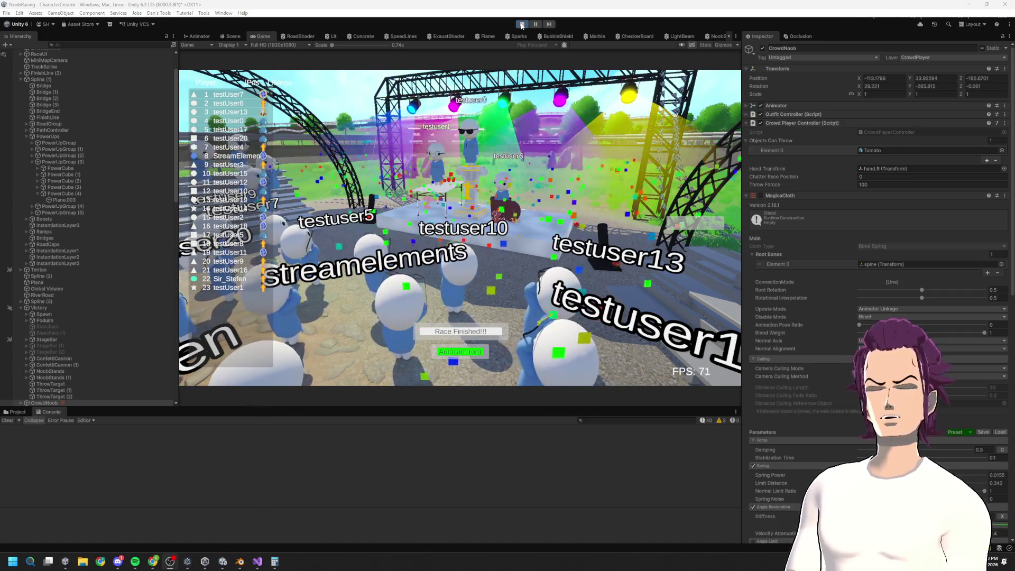
Step: Lower one CrowdNoob(Clone)'s MagicaCloth Animation Pose Ratio, then switch to the controller code
scroll(80, 360, "down", 5)
left_click(83, 326)
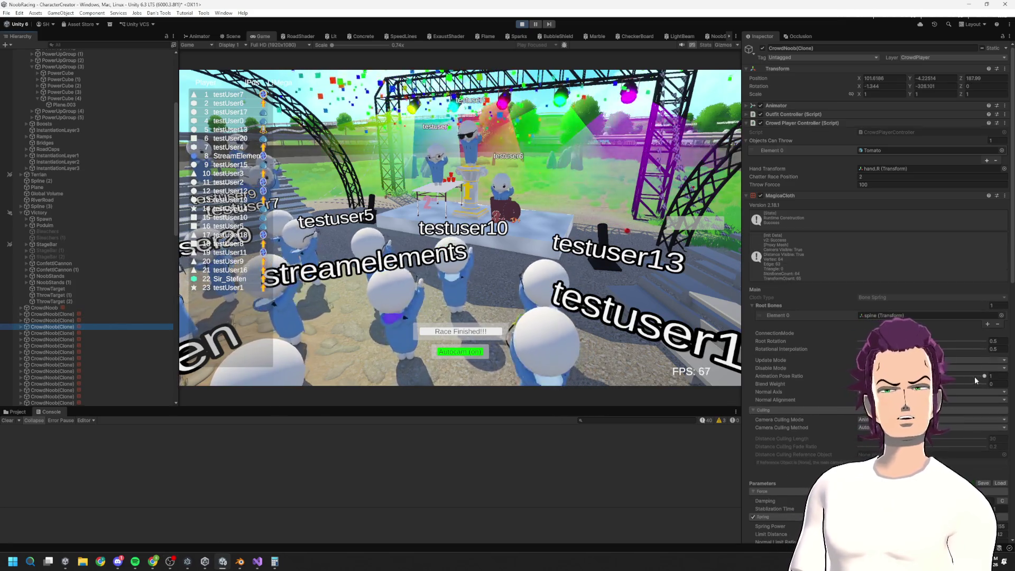
mouse_move(984, 376)
left_mouse_down()
mouse_move(862, 376)
mouse_move(985, 384)
left_mouse_up()
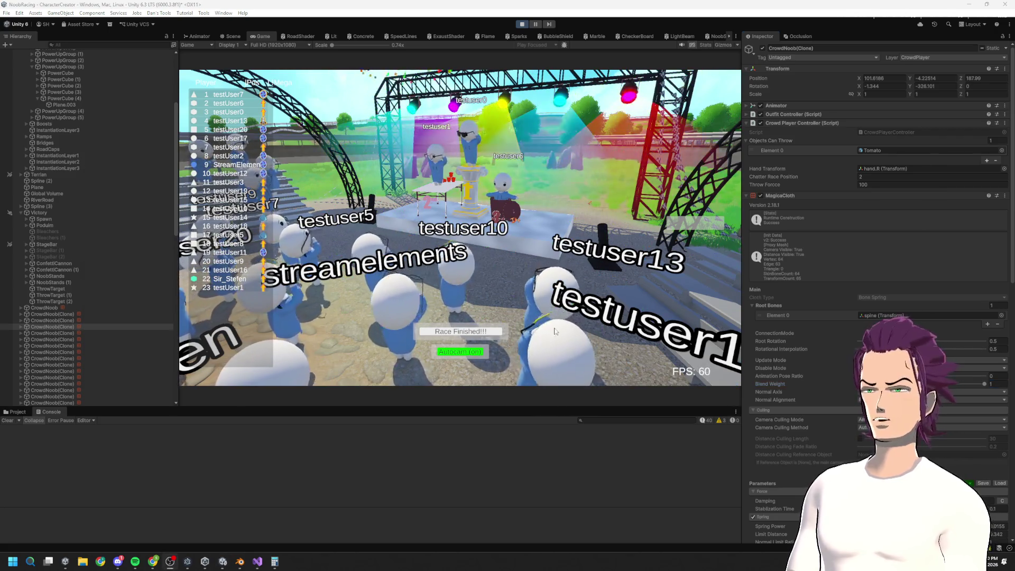
left_click(262, 560)
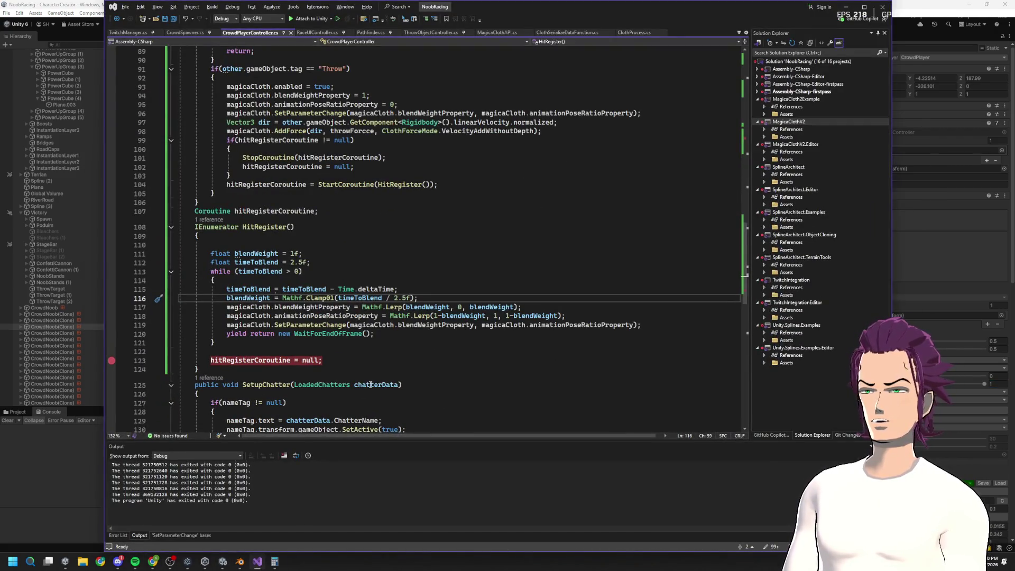
Step: Review the blend weight and pose ratio lines in OnTriggerEnter and HitRegister, then minimize Visual Studio
scroll(319, 183, "up", 2)
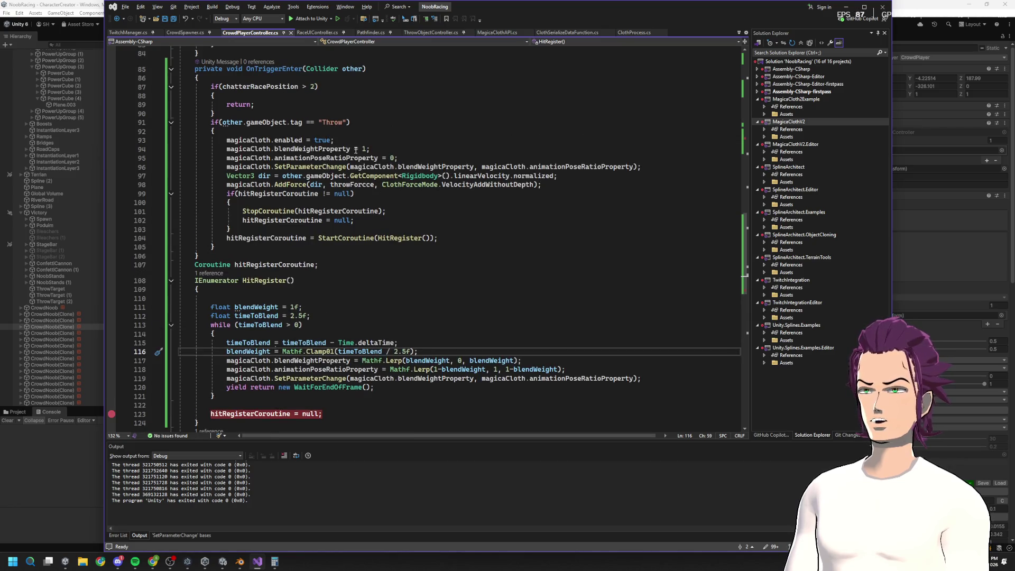
double_click(312, 149)
left_click_drag(398, 157, 275, 149)
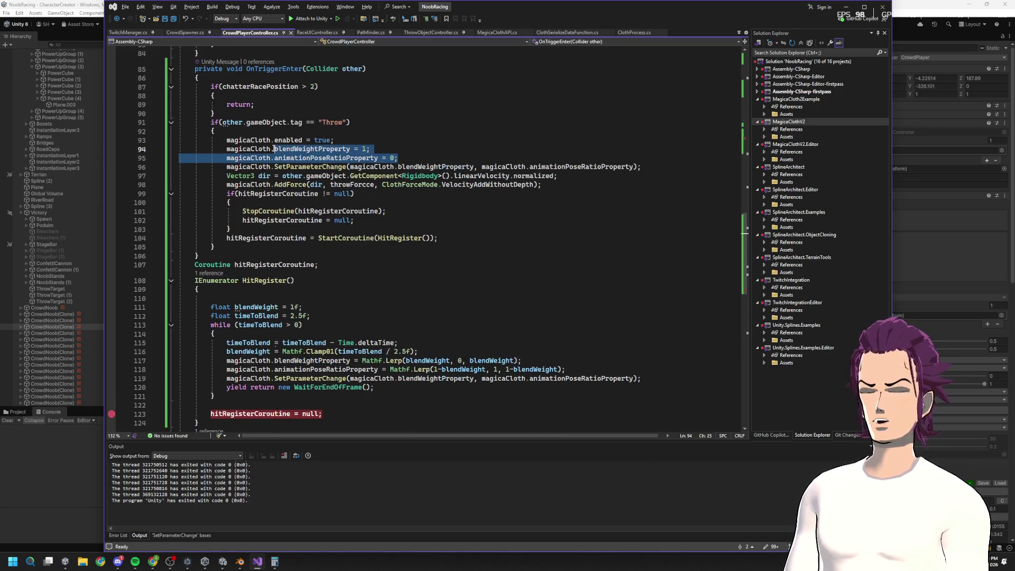
left_click(468, 353)
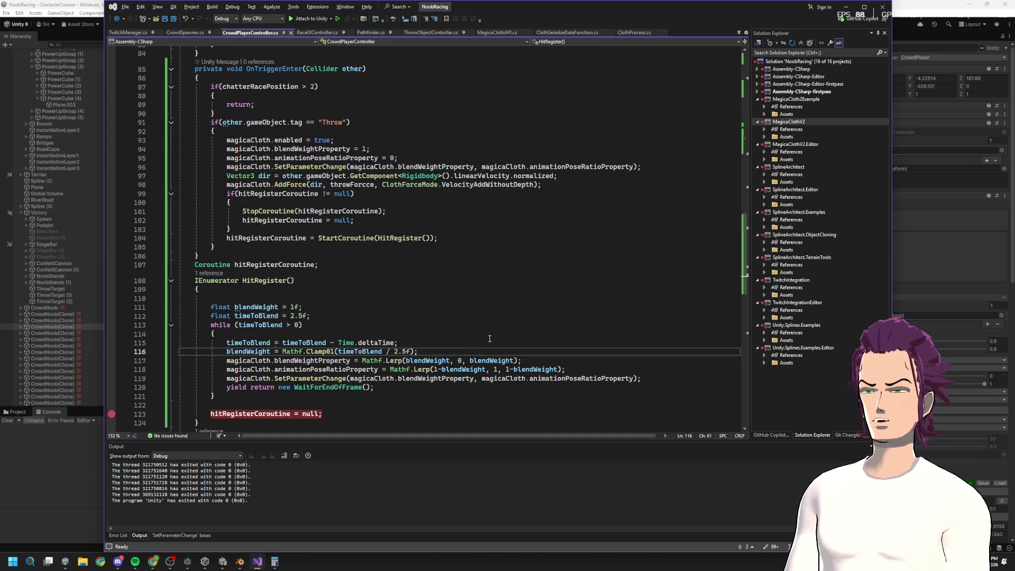
scroll(497, 350, "down", 2)
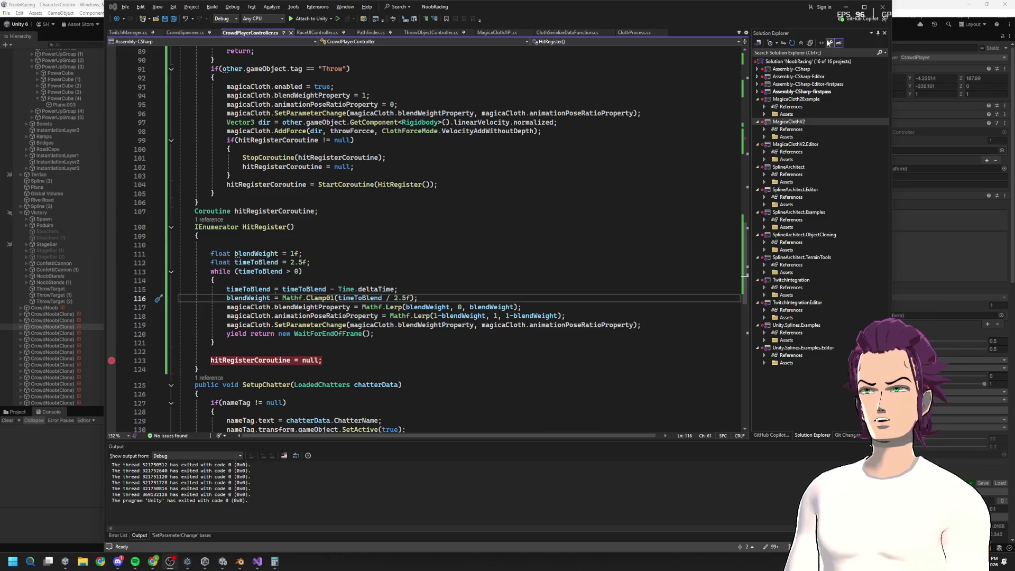
left_click(846, 7)
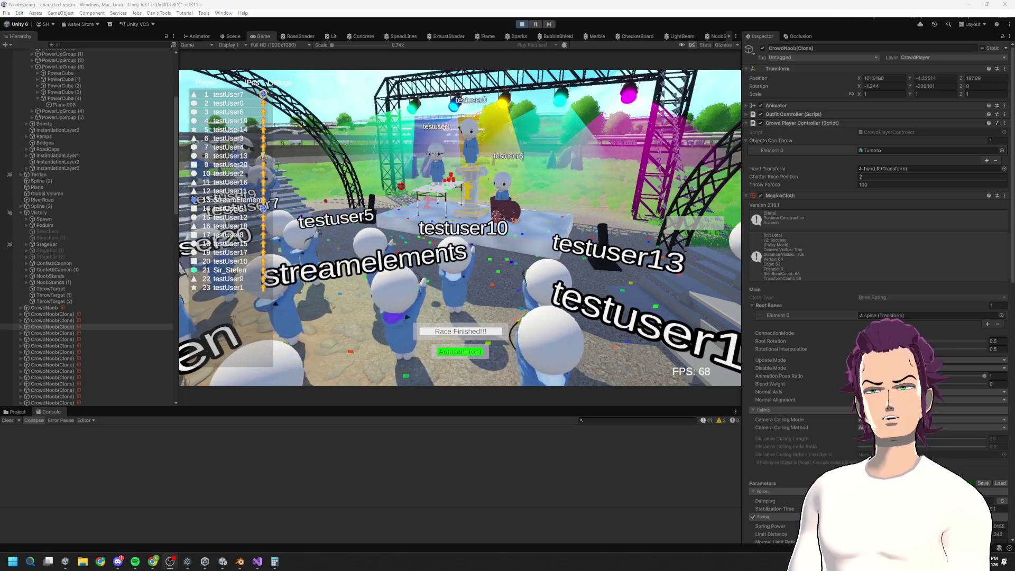
Step: Add 'yield return new WaitForSeconds(1);' after line 112, save, and minimize Visual Studio
key("alt+Tab")
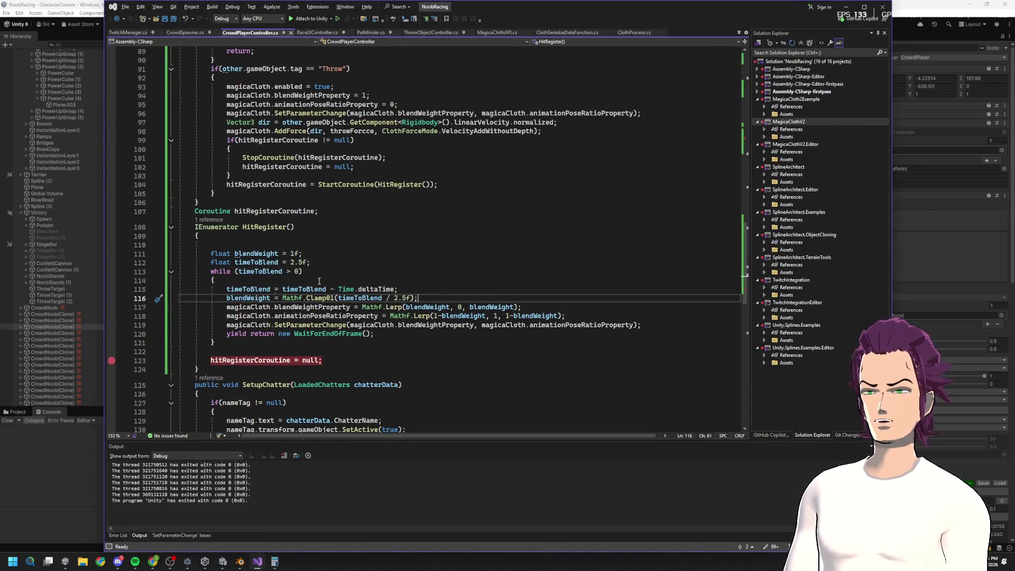
left_click(323, 262)
key("Return")
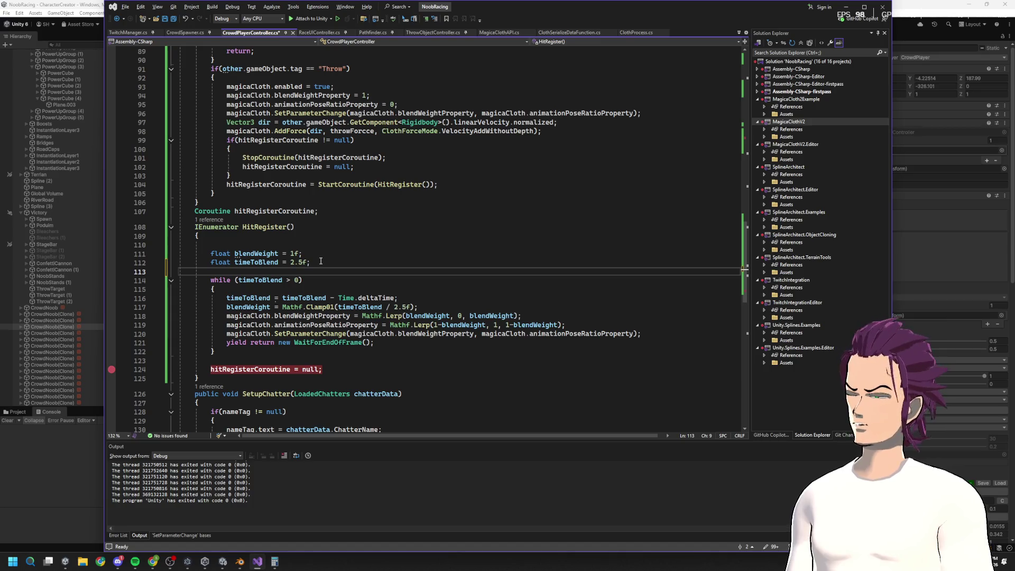
type("yieldr")
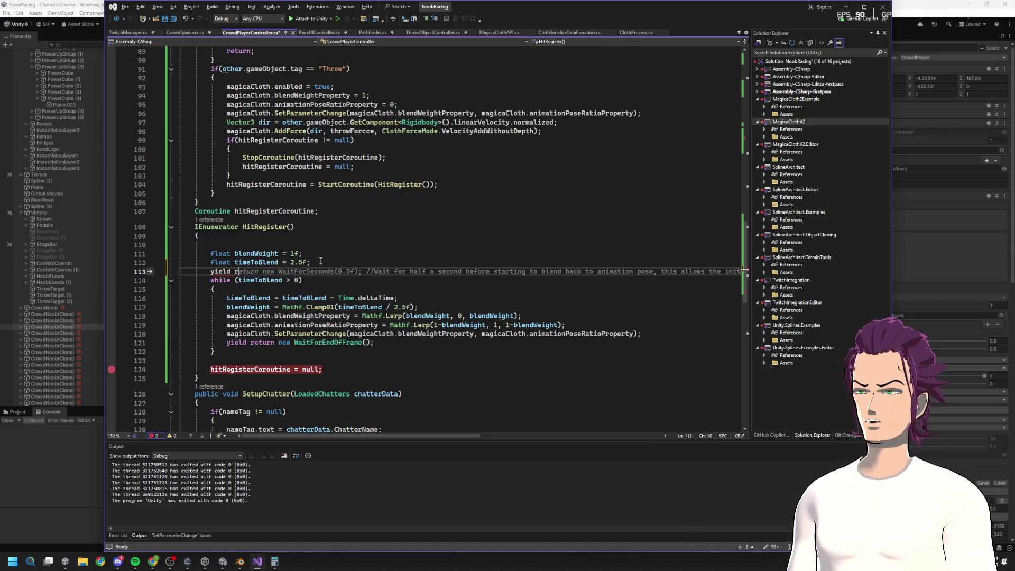
type("eturn new Wa")
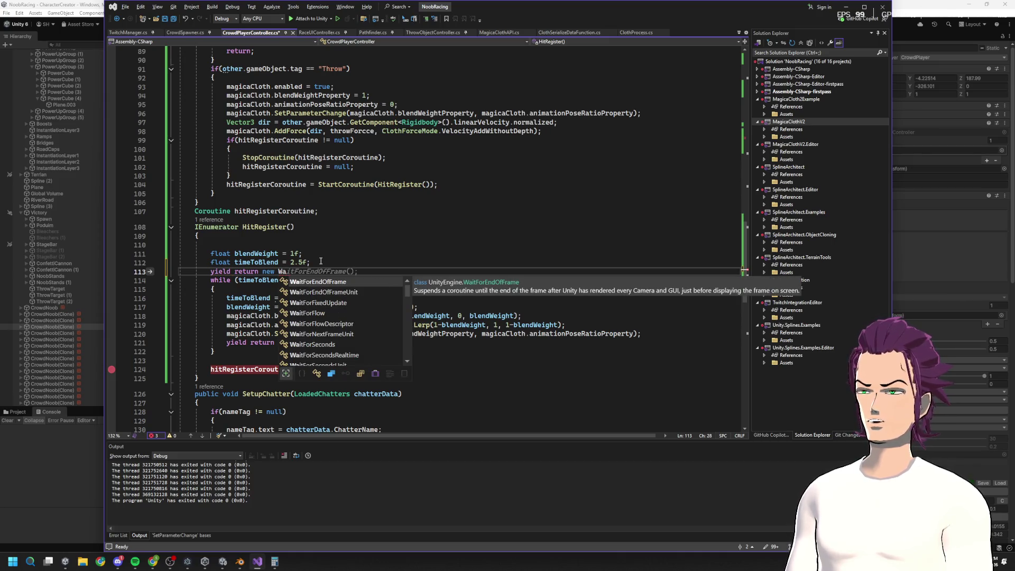
type("itForSe")
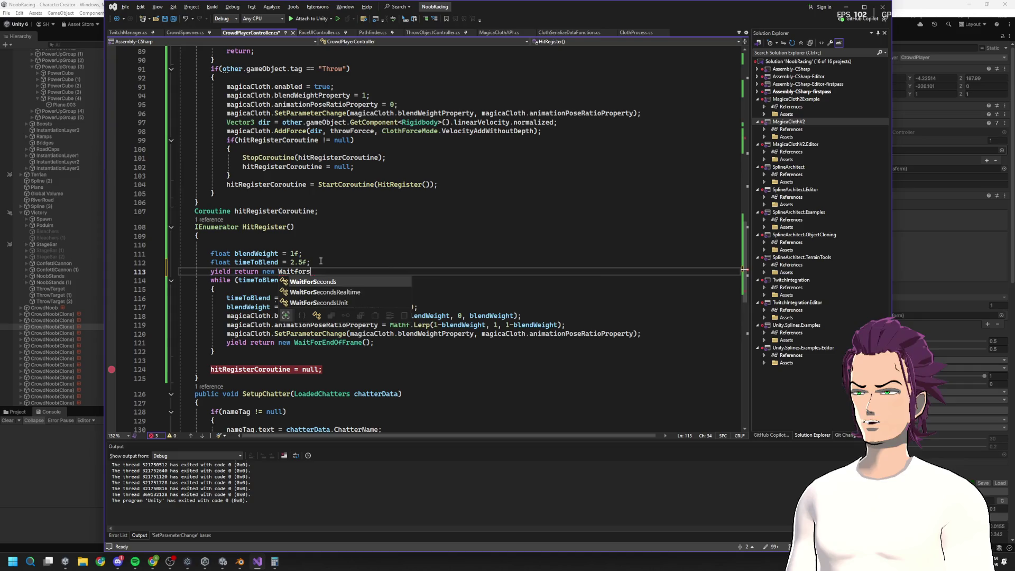
key("Tab")
type("(1")
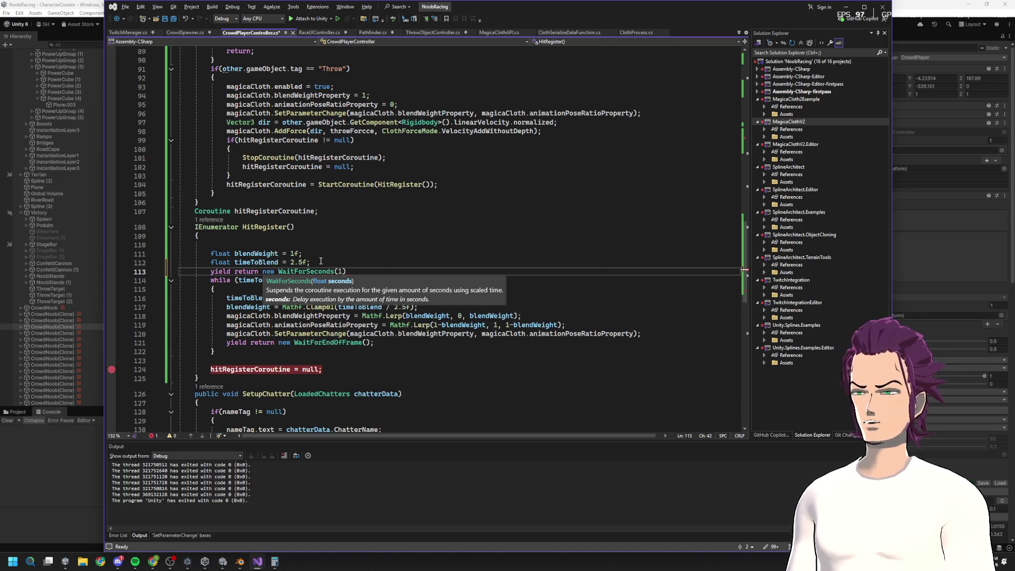
type(");")
key("ctrl+s")
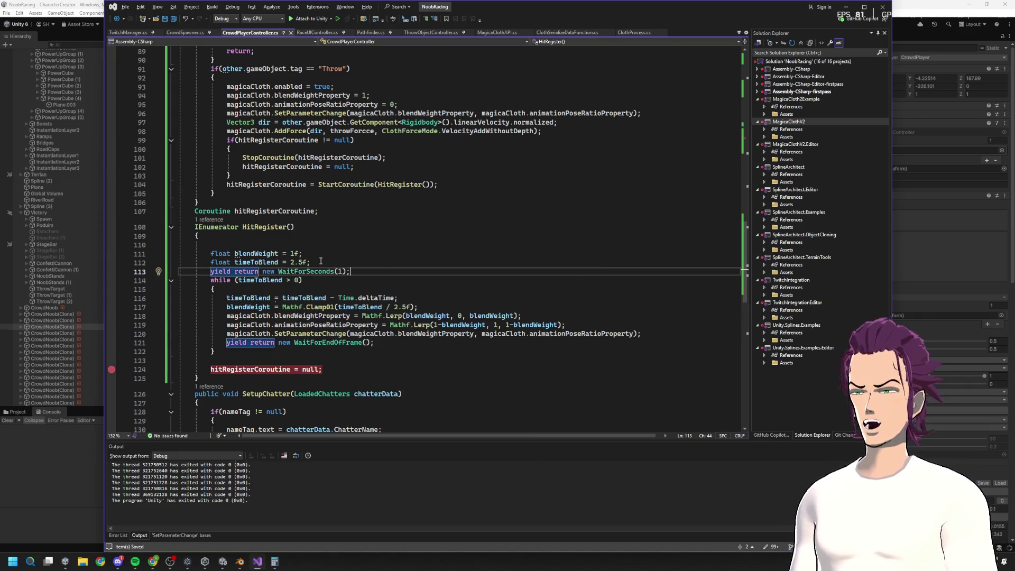
left_click(843, 6)
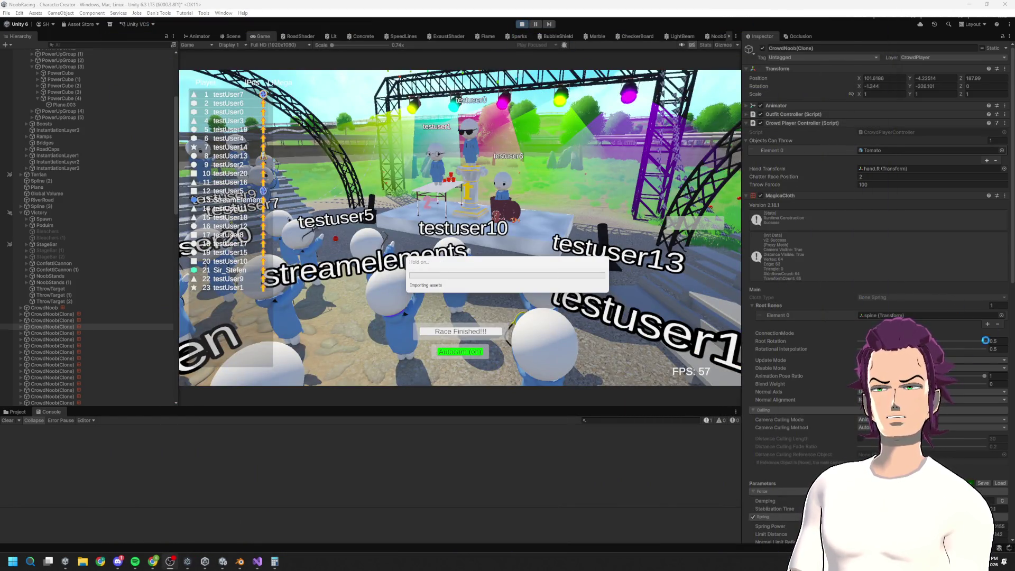
Step: Let Unity import the edited script, then switch back to CrowdPlayerController in Visual Studio
key("alt+Tab")
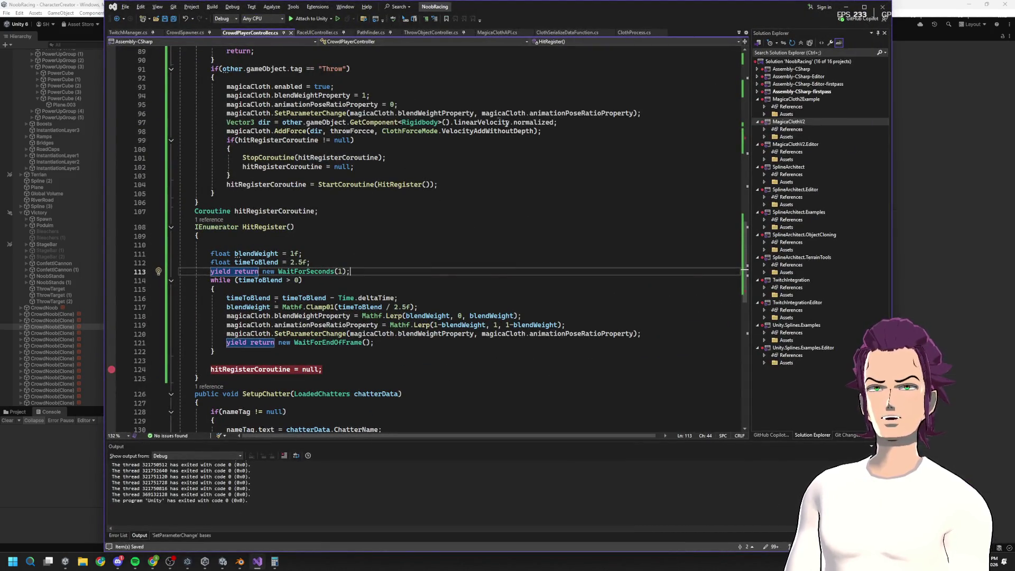
key("alt+Tab")
key("Escape")
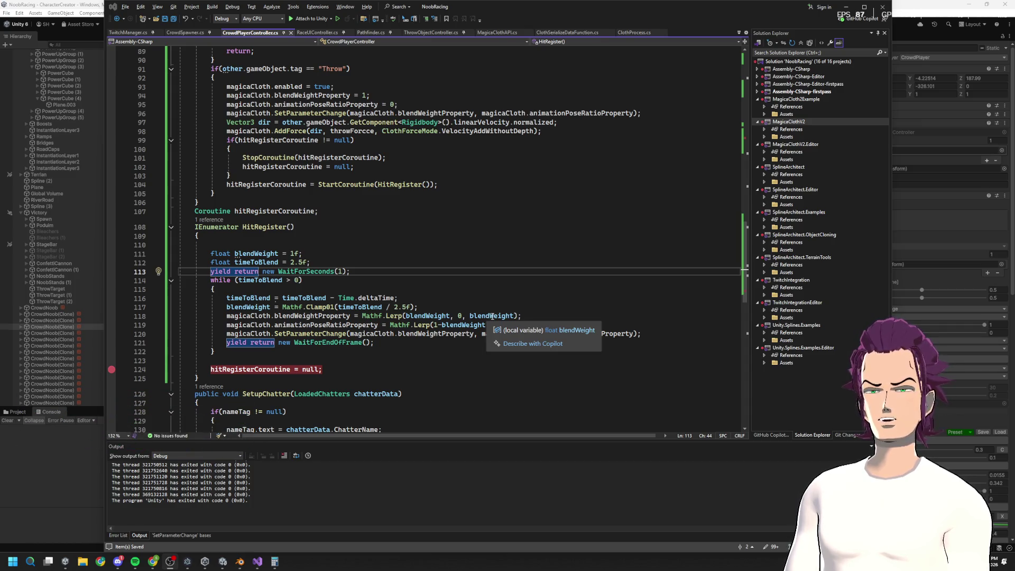
Step: Change line 118 to Mathf.Lerp(blendWeight, 0, 1-blendWeight) and return to Unity
left_click(470, 317)
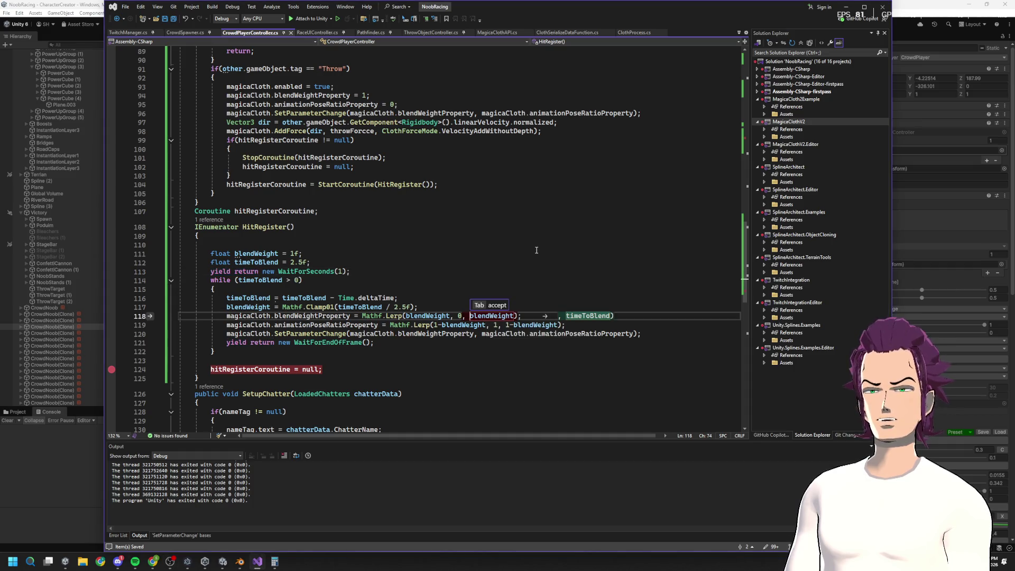
type("1-")
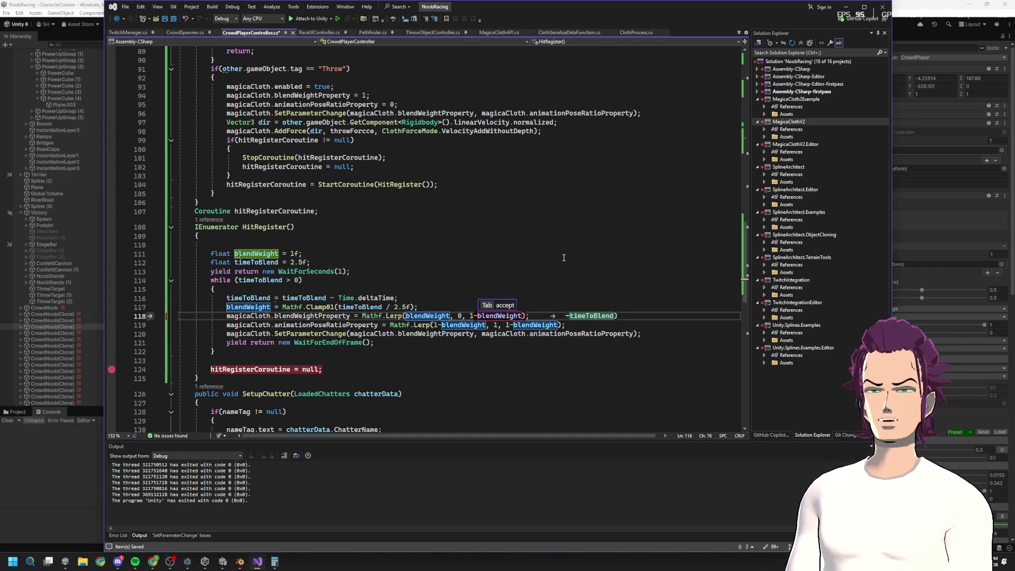
left_click(511, 316)
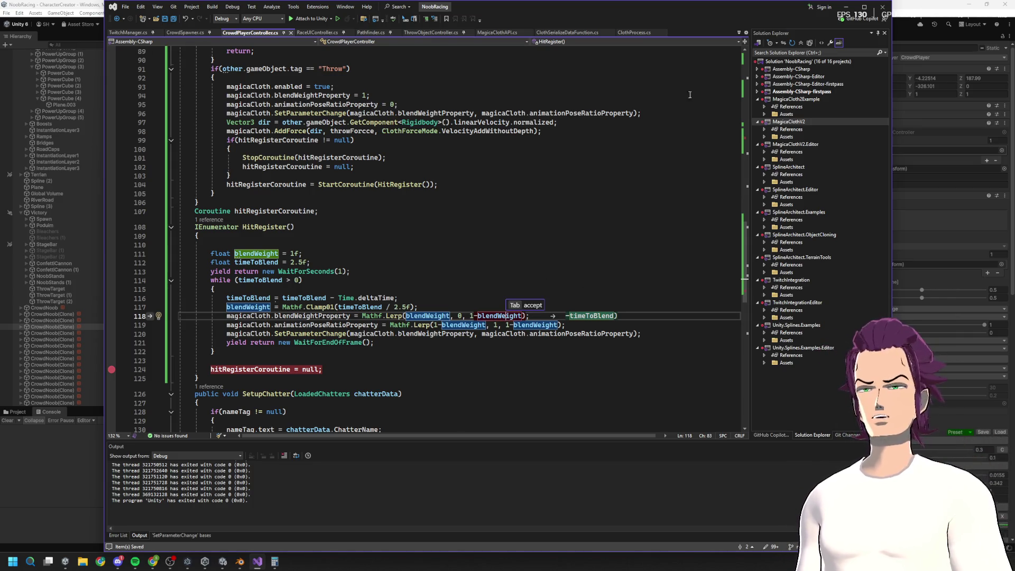
left_click(843, 7)
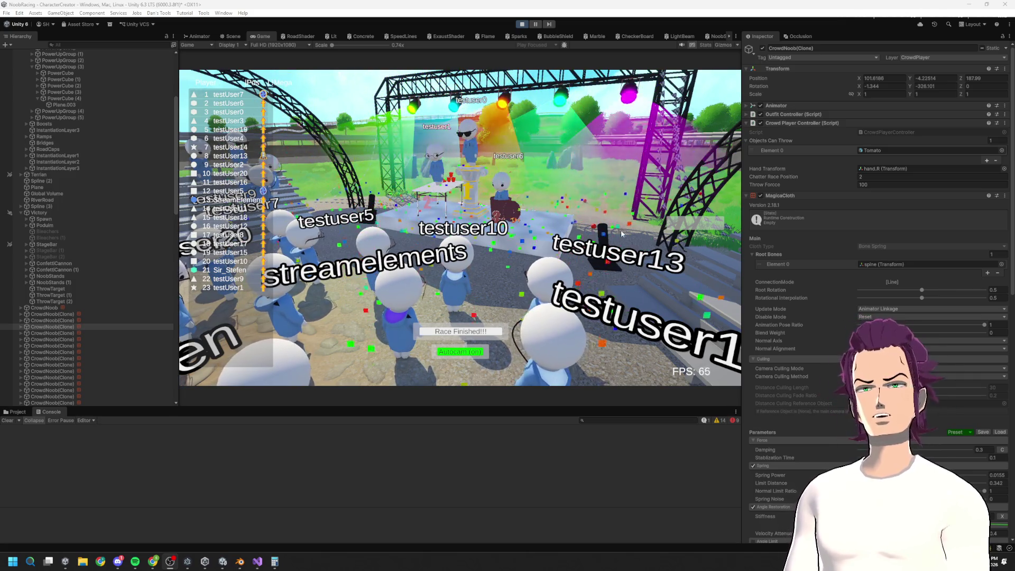
Step: Stop and restart Play mode to reload the script, then switch to the Vector3.Lerp docs
key("ctrl+p")
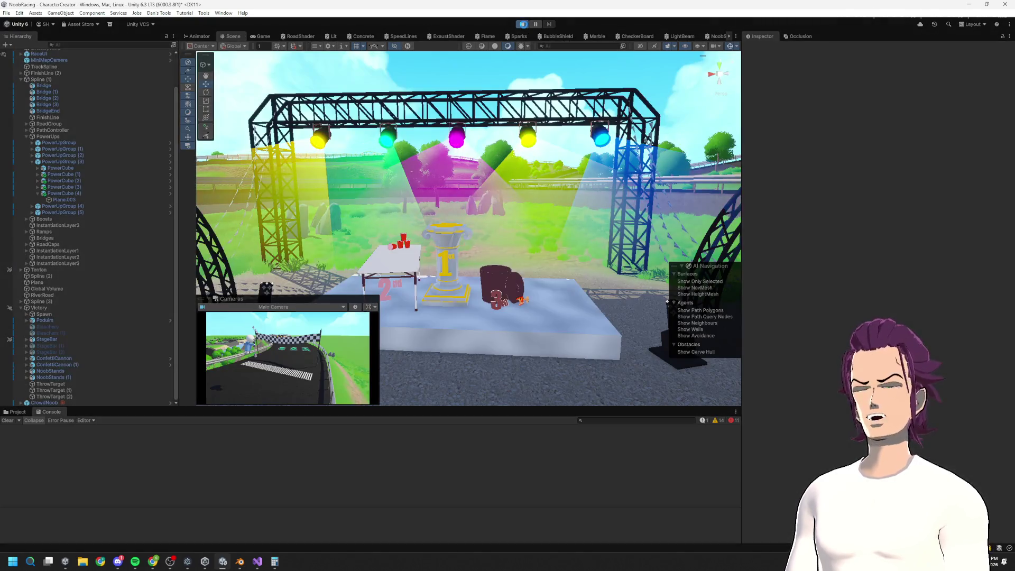
left_click(524, 25)
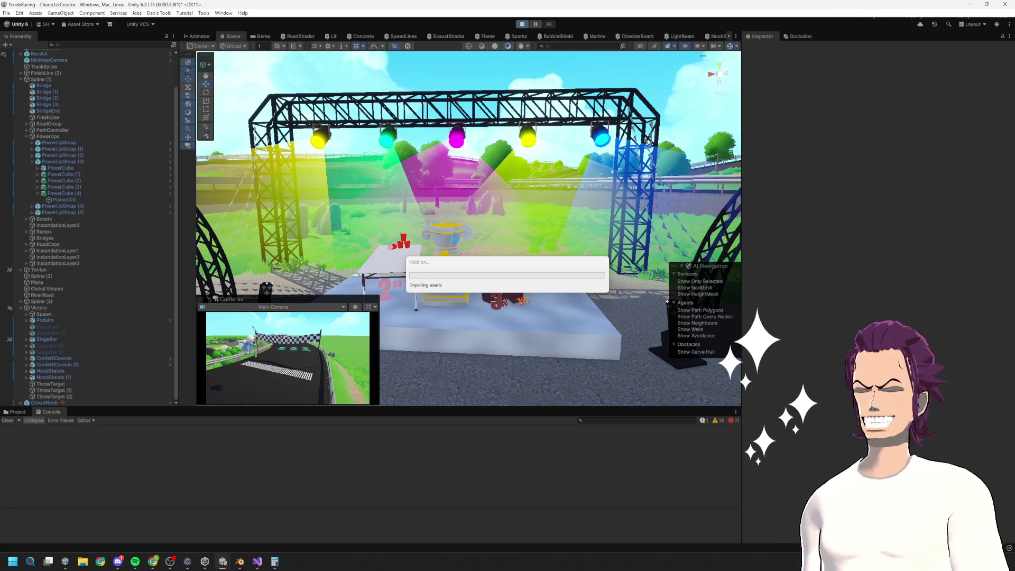
key("alt+Tab")
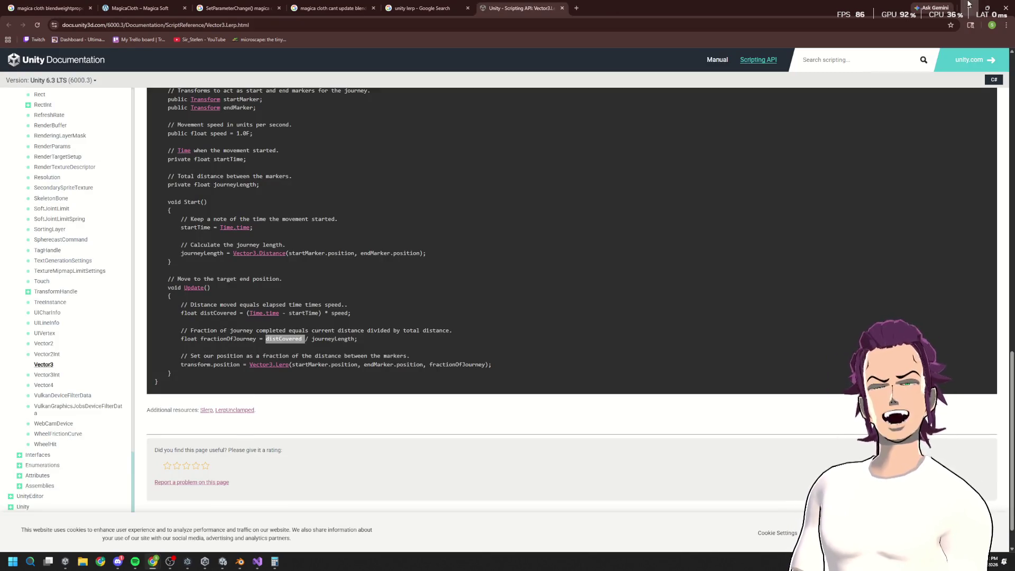
Step: Minimize Chrome to reveal the race's confetti-covered victory stage in Unity
left_click(971, 6)
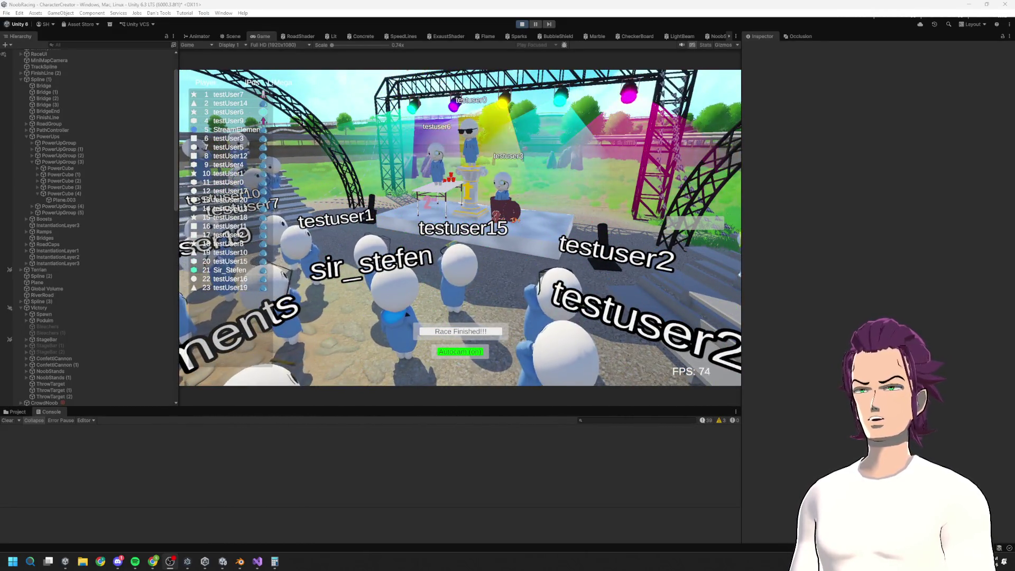
Step: Select a spawned CrowdNoob(Clone) racer mid-race, then stop Play mode
scroll(52, 365, "down", 5)
left_click(70, 304)
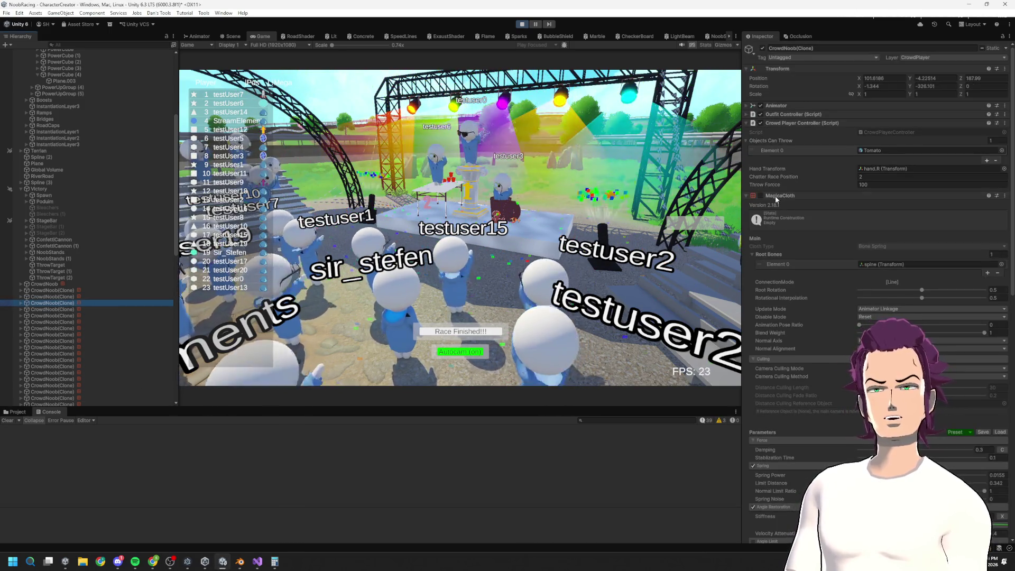
left_click(306, 296)
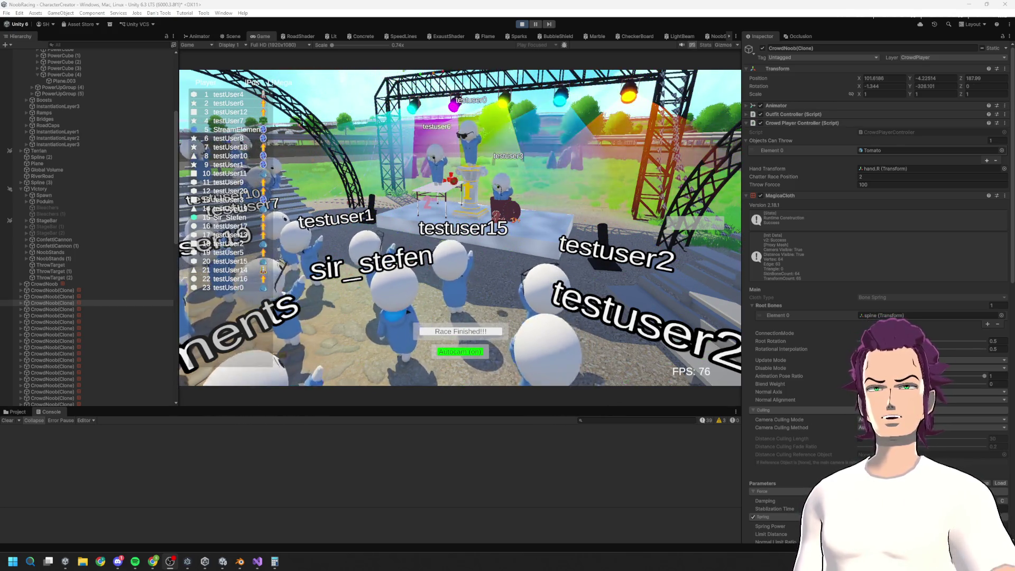
left_click(522, 24)
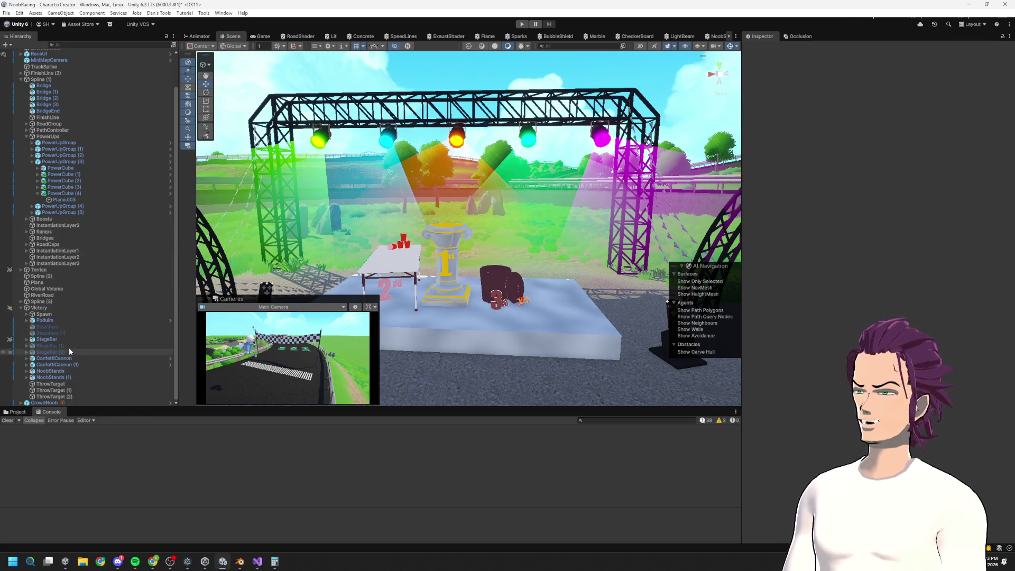
Step: Select CrowdNoob and keep its MagicaCloth Update Mode set to Animator Linkage
left_click(45, 403)
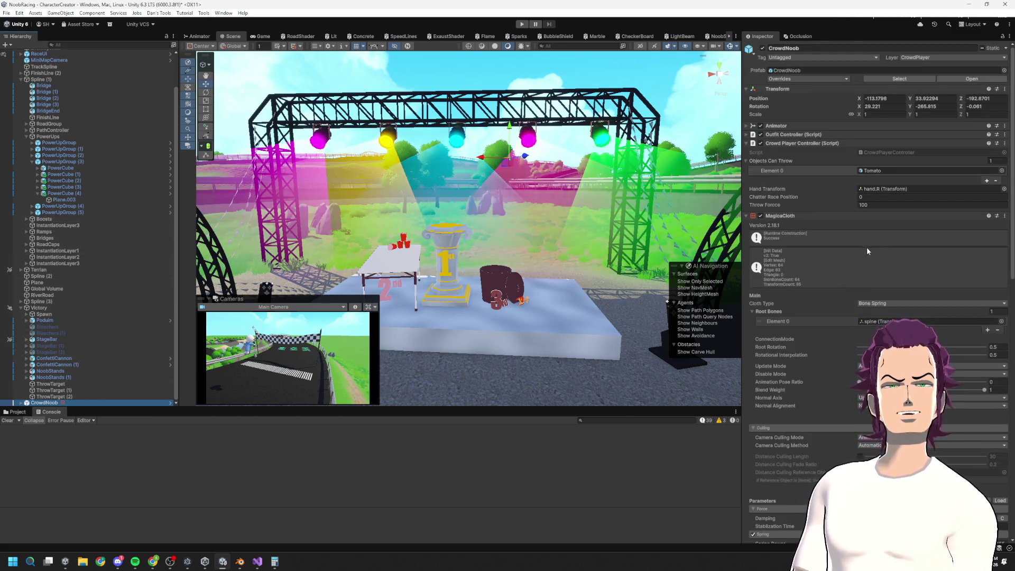
scroll(887, 248, "down", 3)
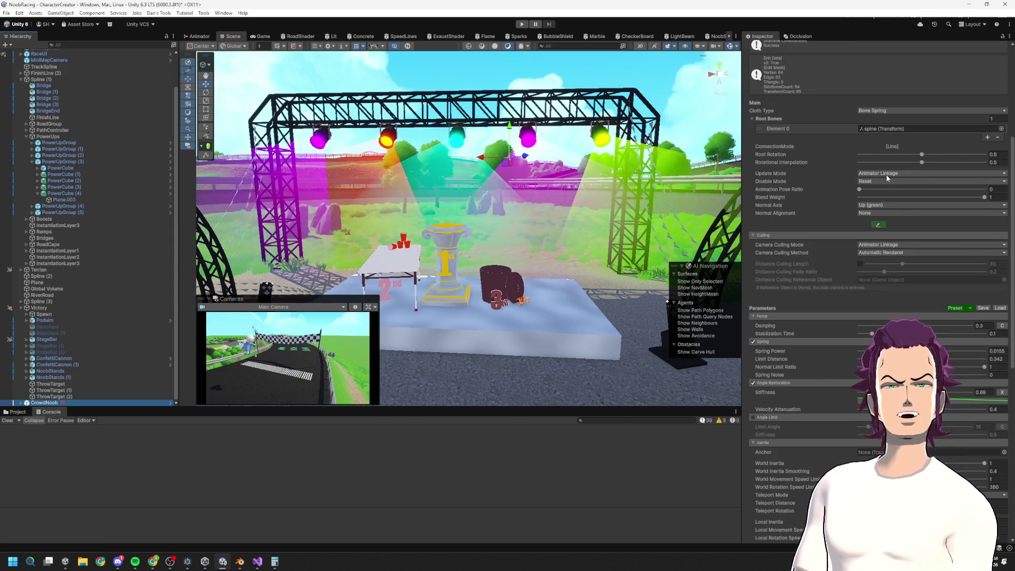
left_click(887, 174)
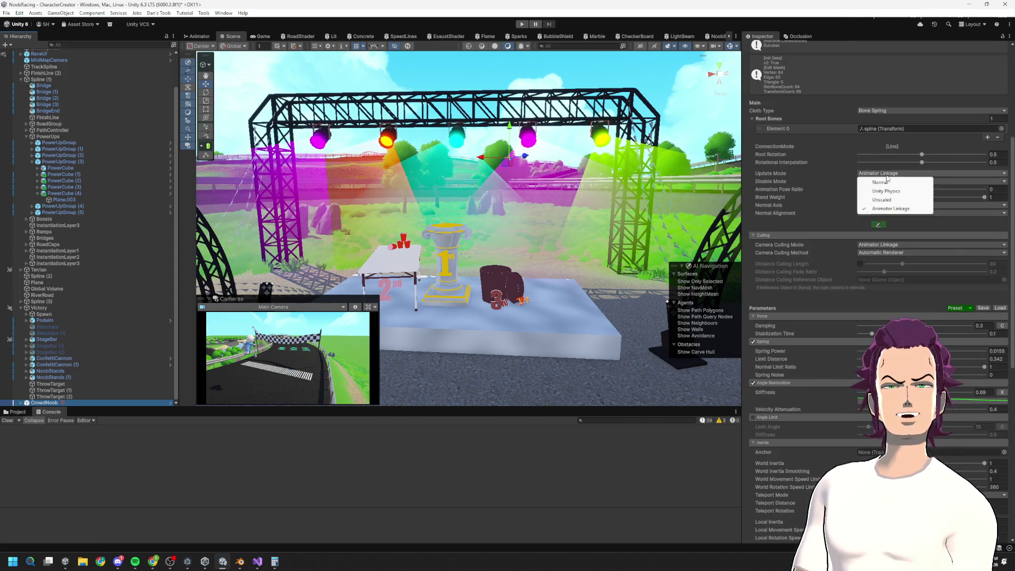
left_click(785, 173)
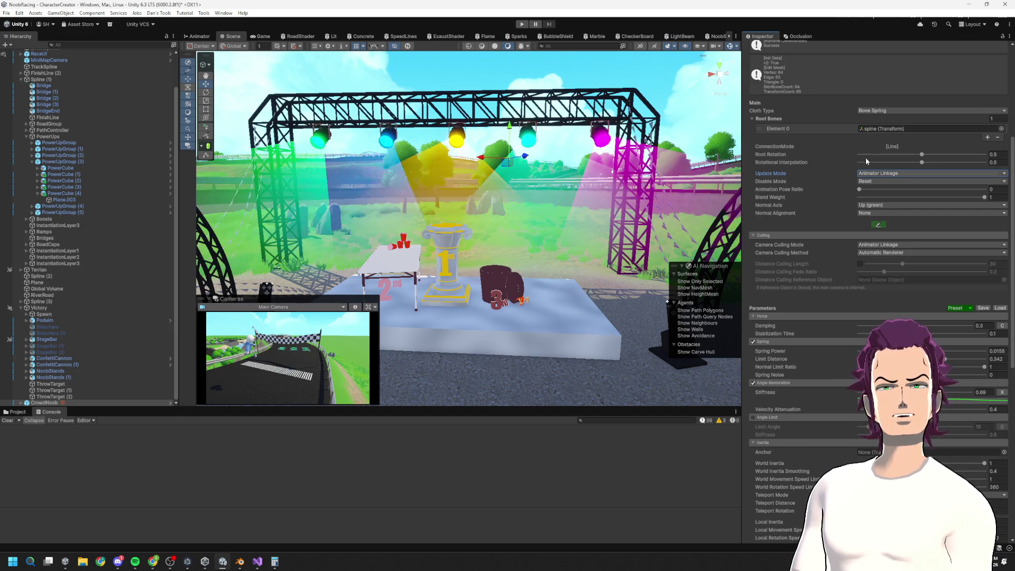
scroll(867, 161, "up", 2)
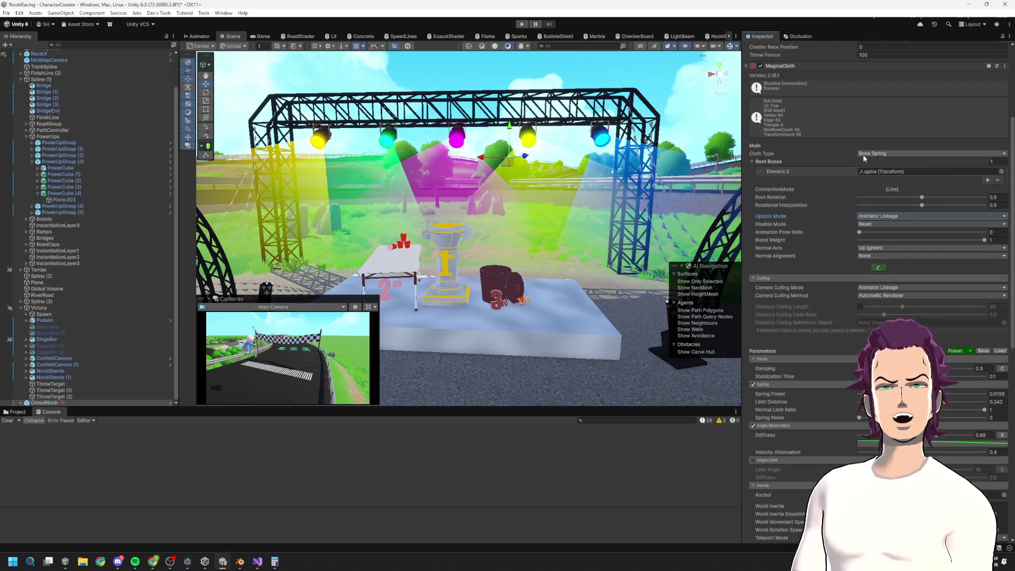
left_click(761, 162)
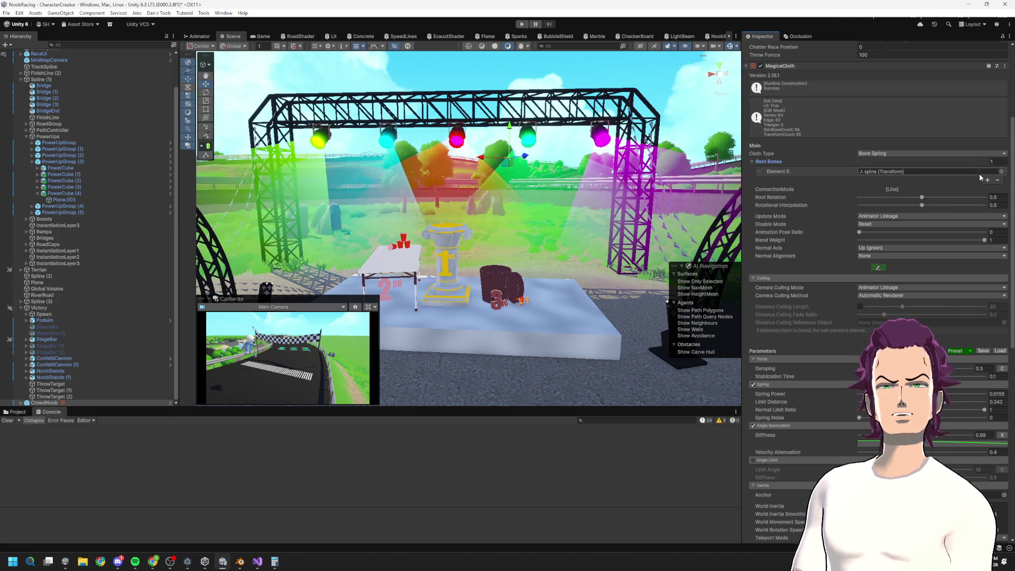
Step: Scroll through the MagicaCloth parameters in the Inspector
scroll(963, 309, "down", 4)
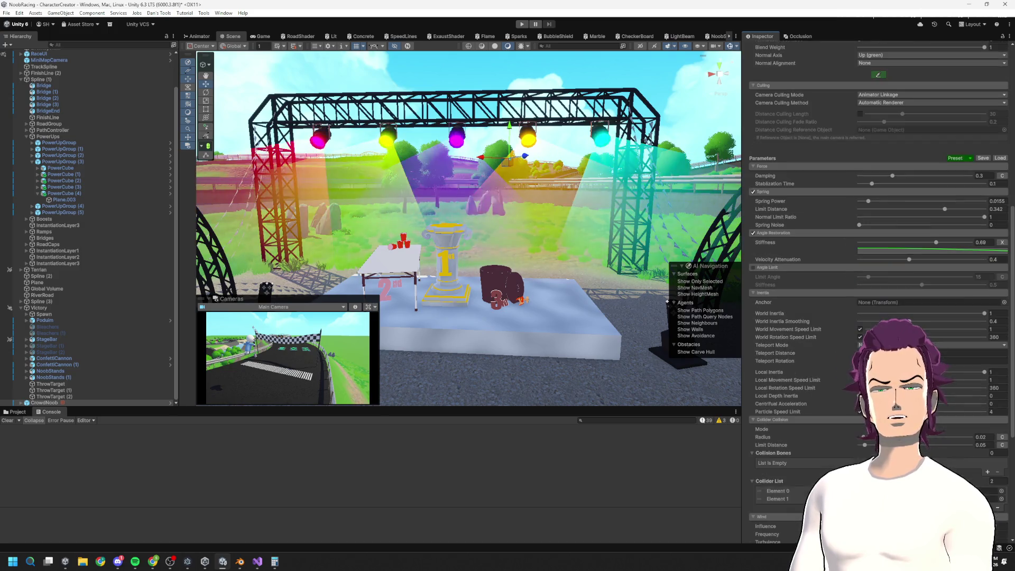
scroll(931, 265, "down", 5)
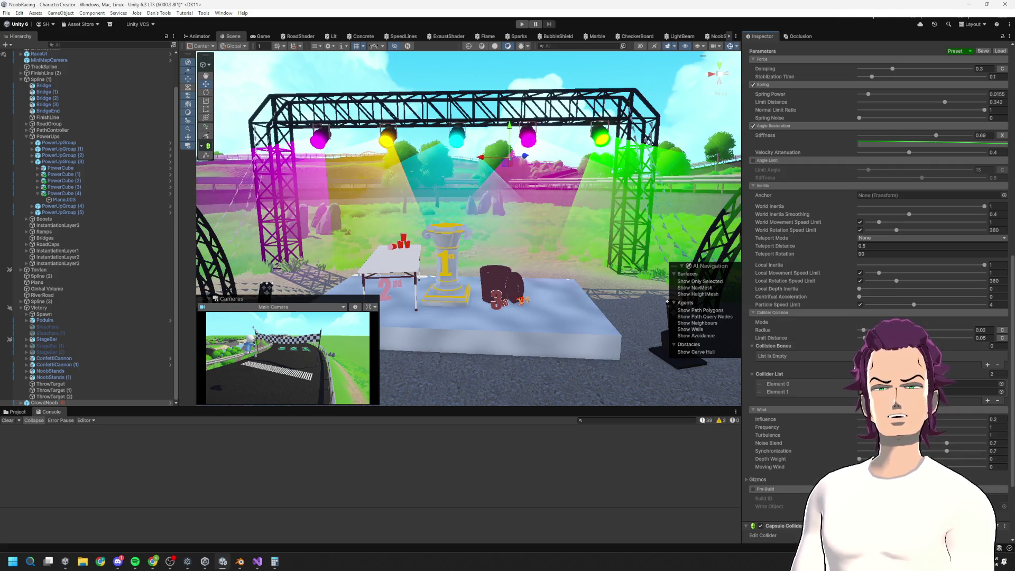
scroll(804, 359, "down", 5)
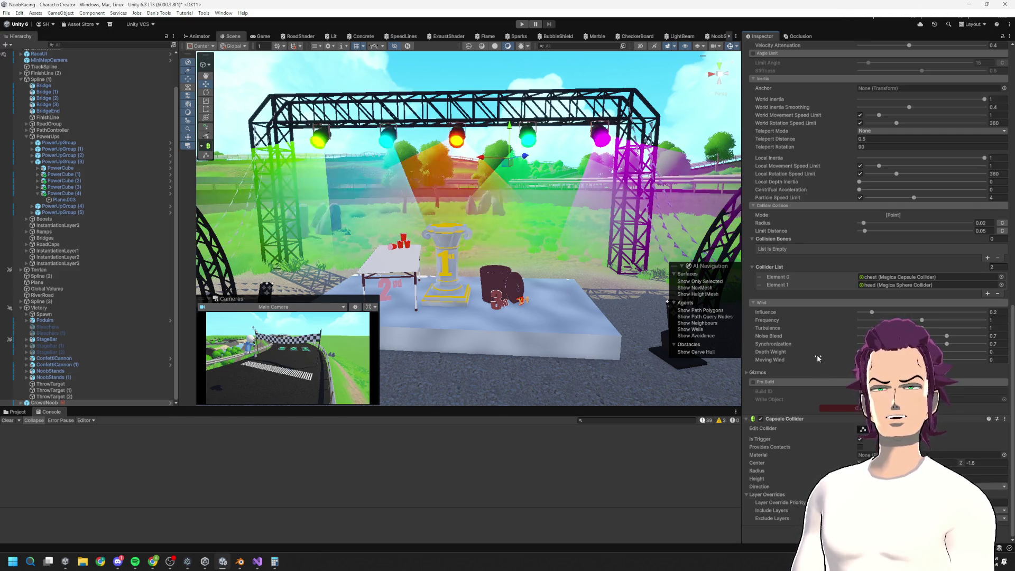
scroll(815, 381, "up", 4)
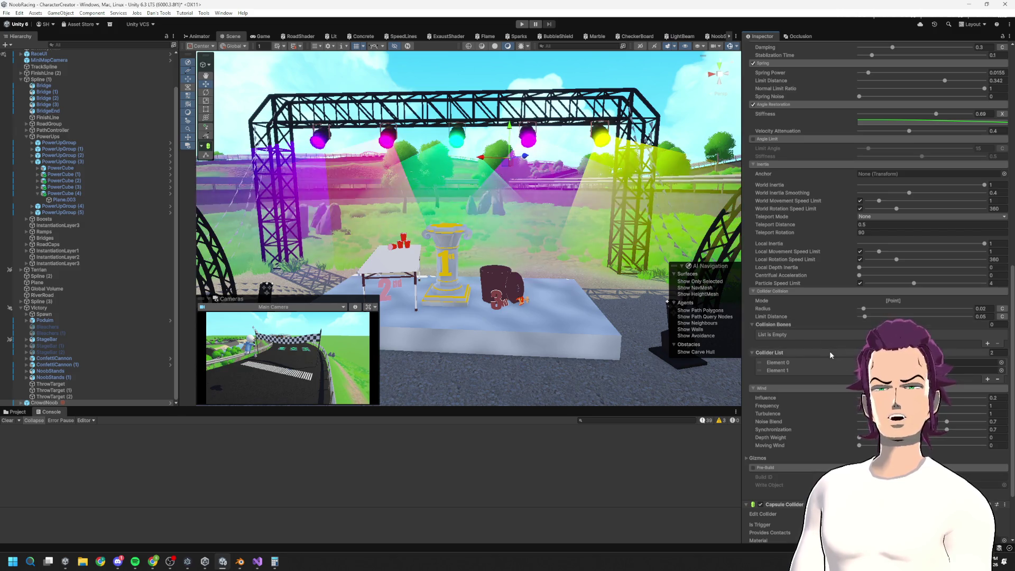
scroll(834, 347, "up", 1)
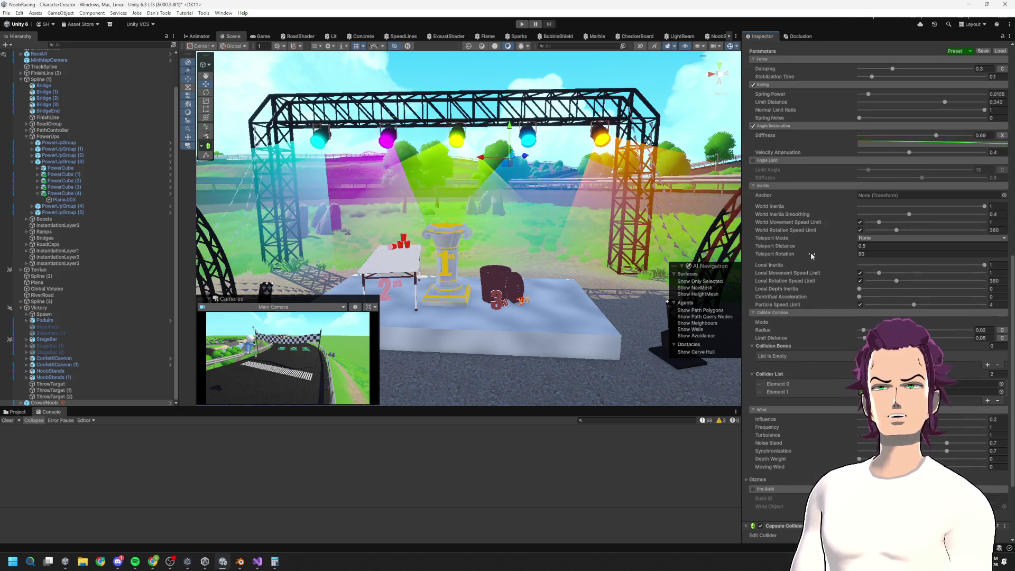
scroll(810, 258, "up", 3)
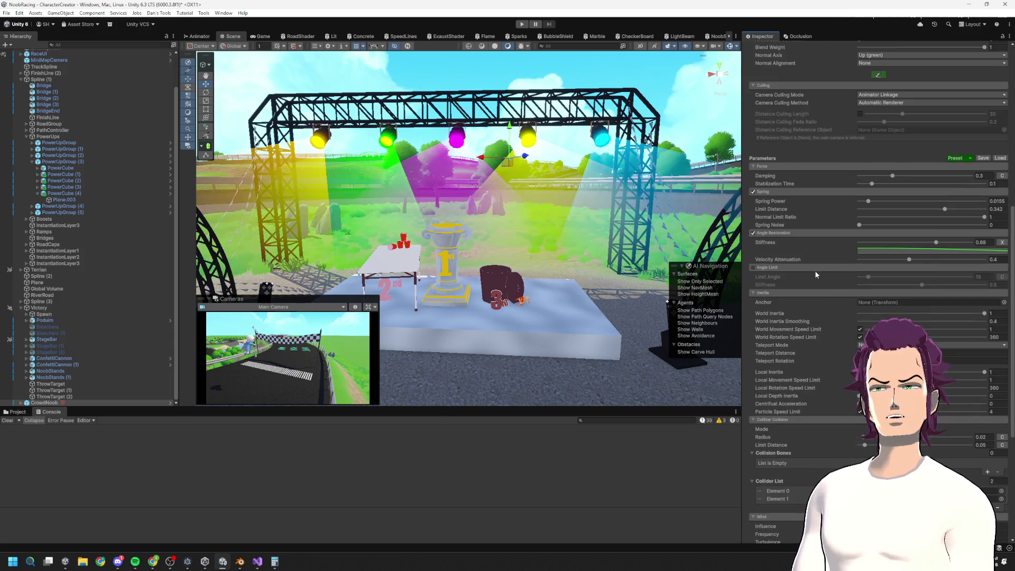
scroll(833, 298, "up", 1)
scroll(833, 283, "up", 1)
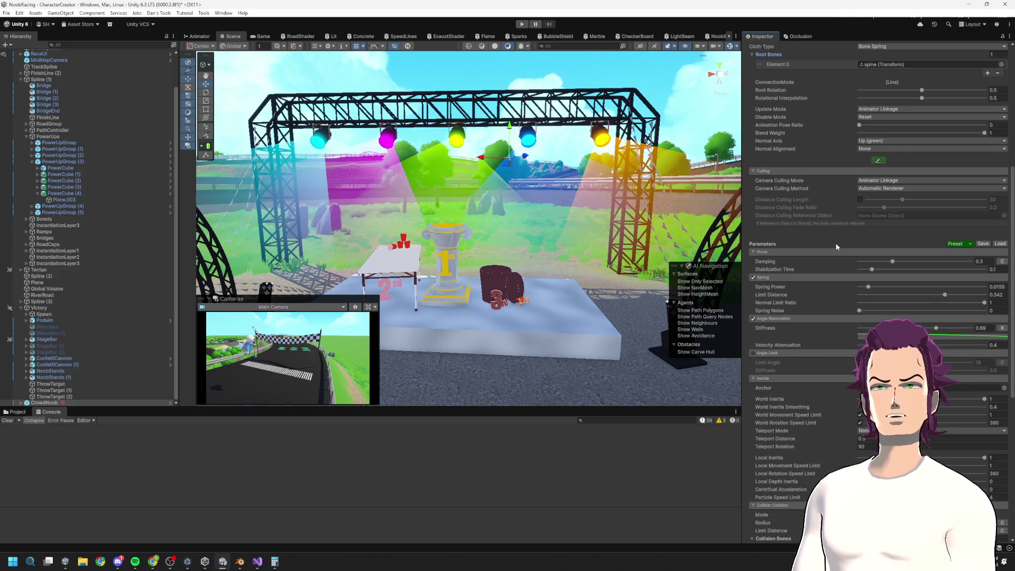
scroll(835, 220, "up", 1)
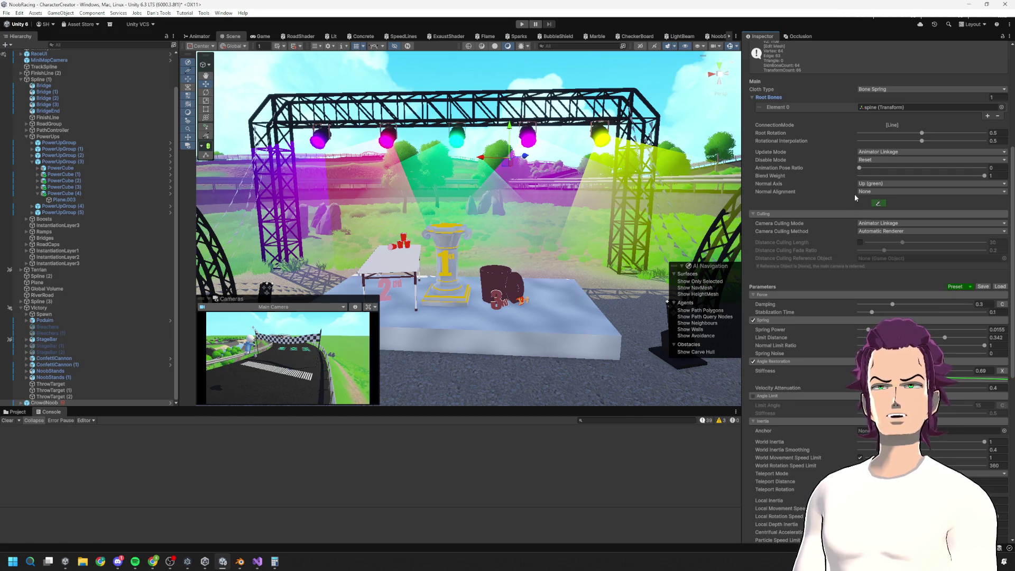
scroll(838, 188, "up", 1)
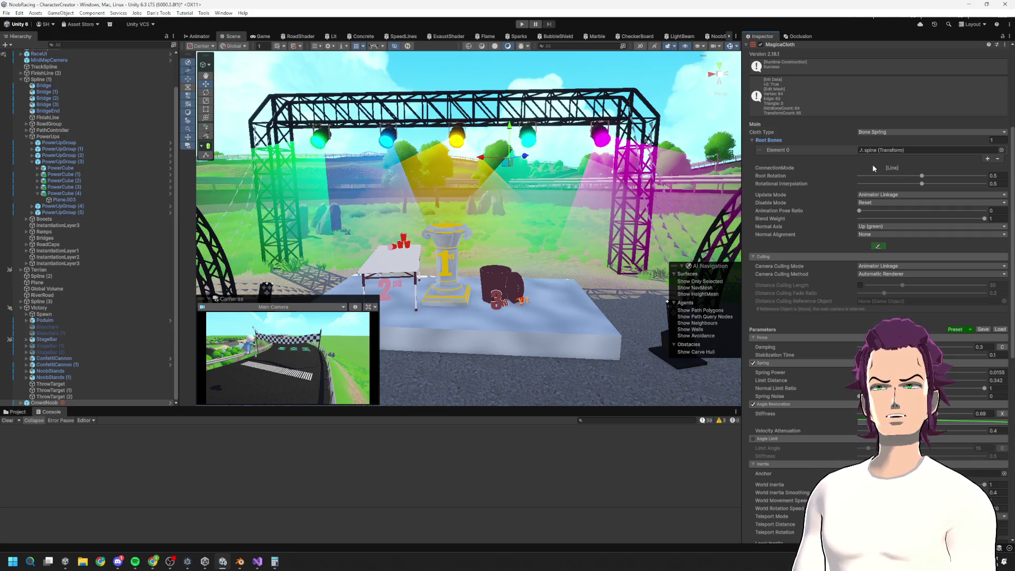
Step: Toggle the Root Bones list and review the chest capsule and head sphere colliders
left_click(769, 141)
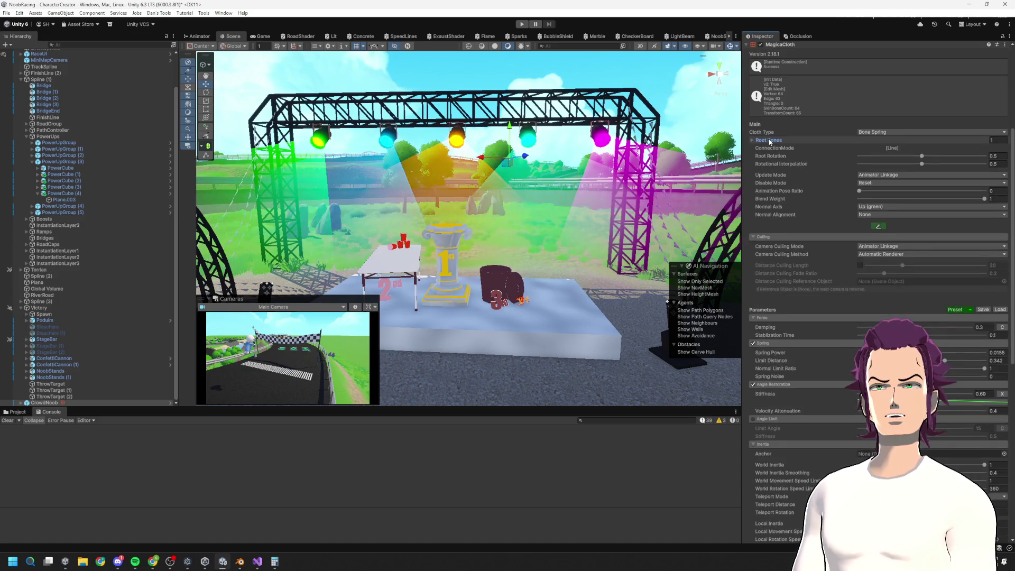
left_click(770, 141)
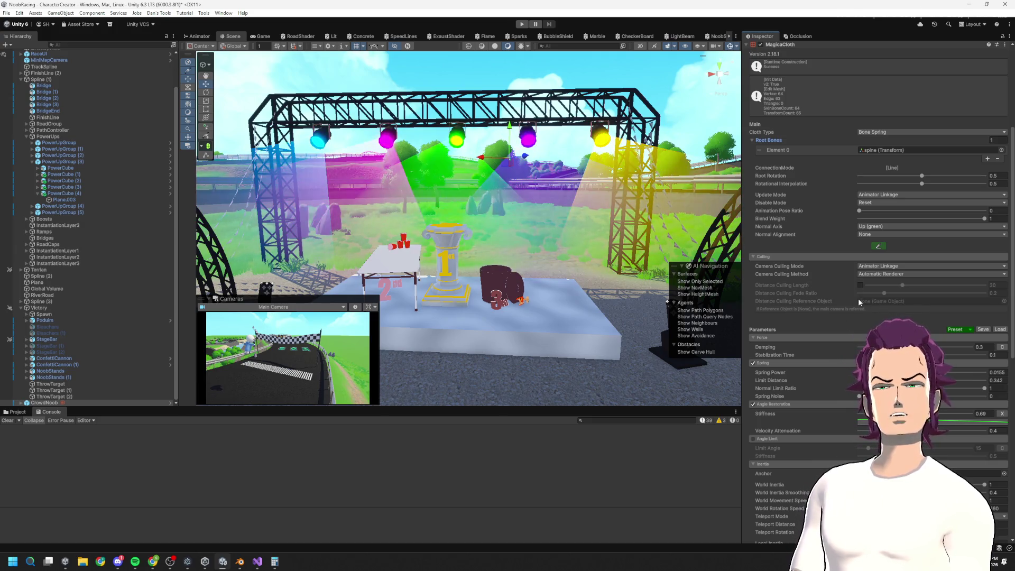
scroll(859, 328, "down", 1)
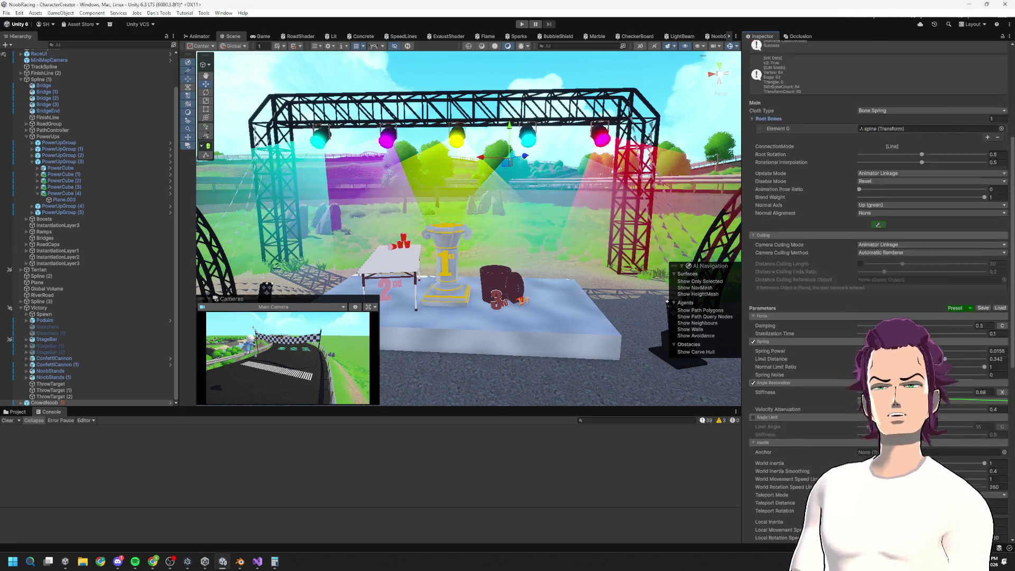
scroll(862, 336, "down", 10)
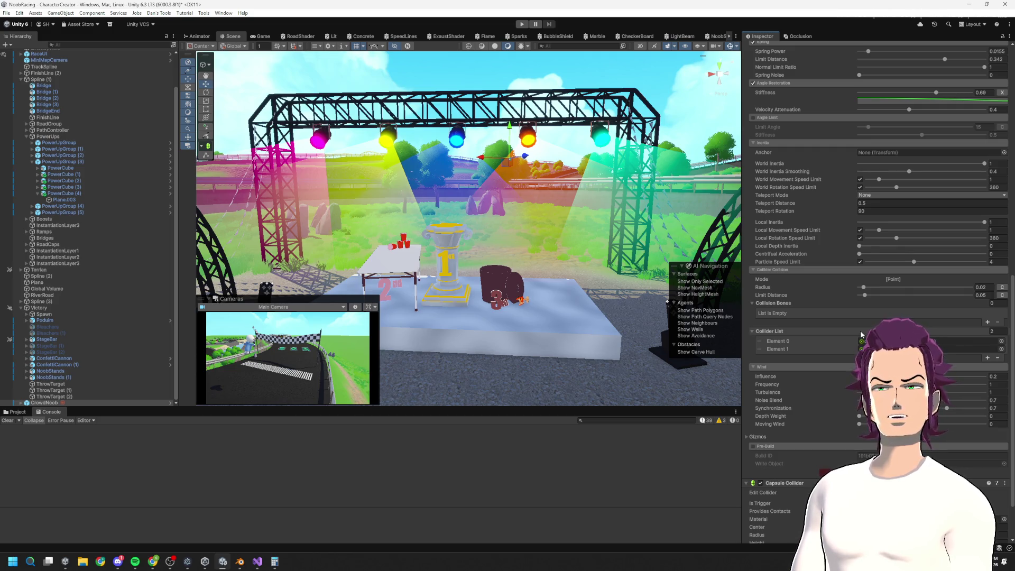
scroll(861, 334, "down", 2)
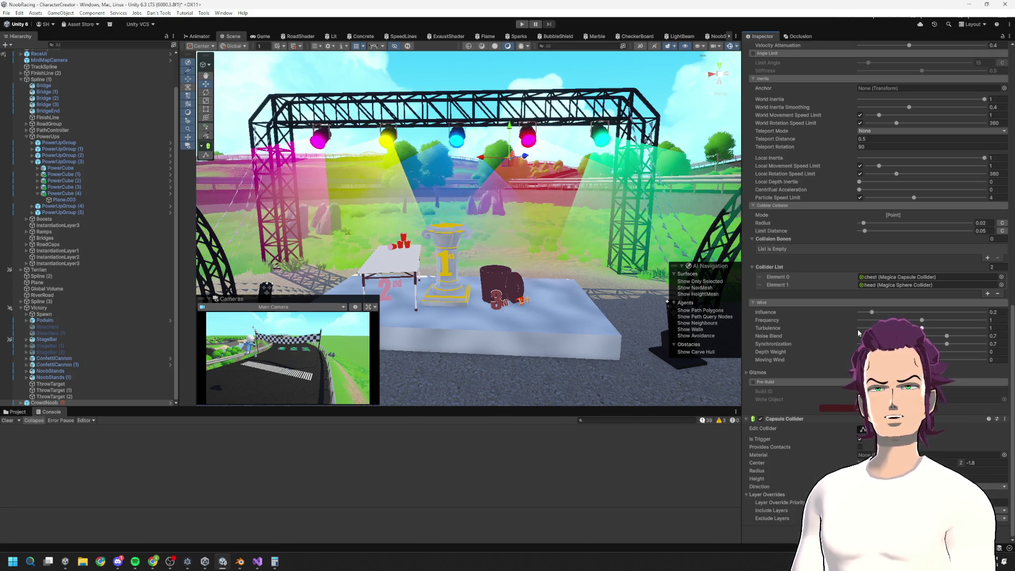
scroll(859, 332, "up", 2)
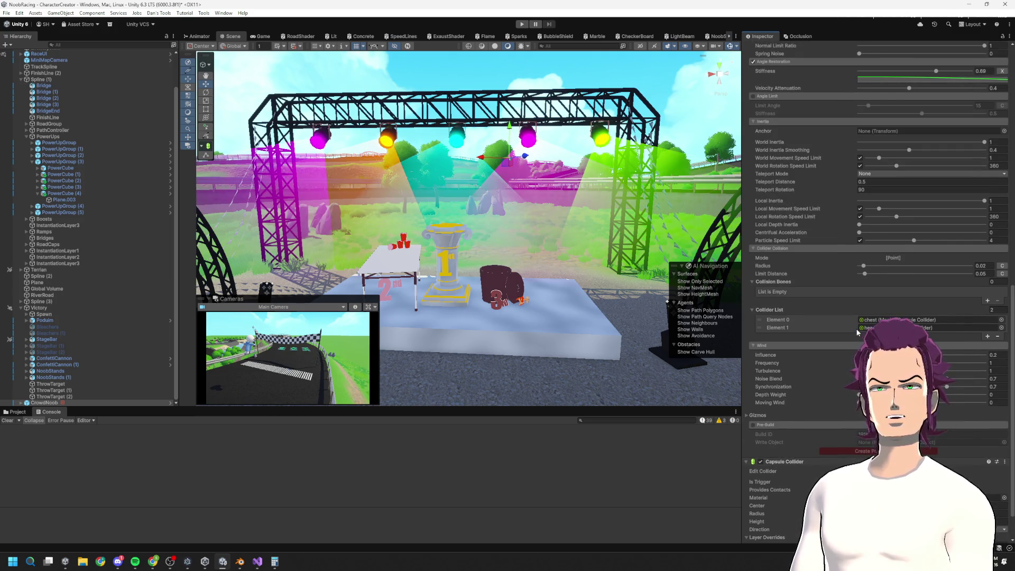
scroll(857, 332, "up", 2)
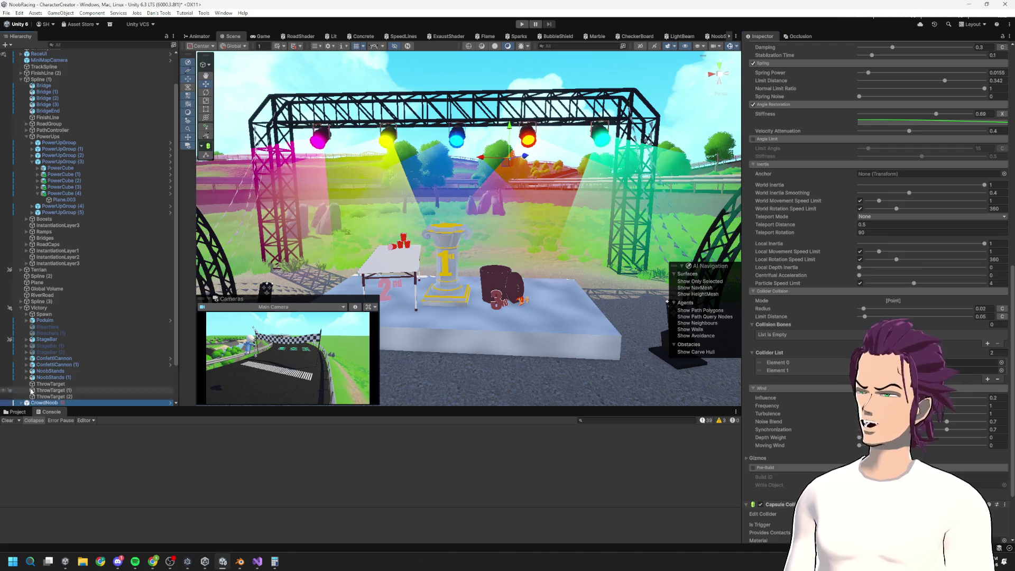
Step: Expand CrowdNoob's Armature hierarchy and select the head bone
left_click(44, 402)
scroll(42, 378, "down", 2)
left_click(27, 372)
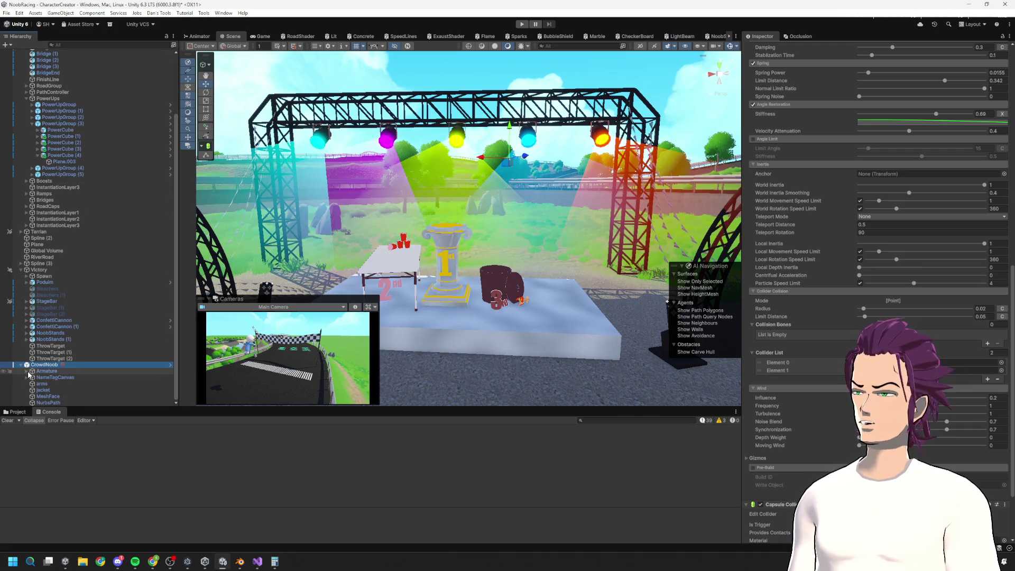
left_click(30, 372)
left_click(27, 372)
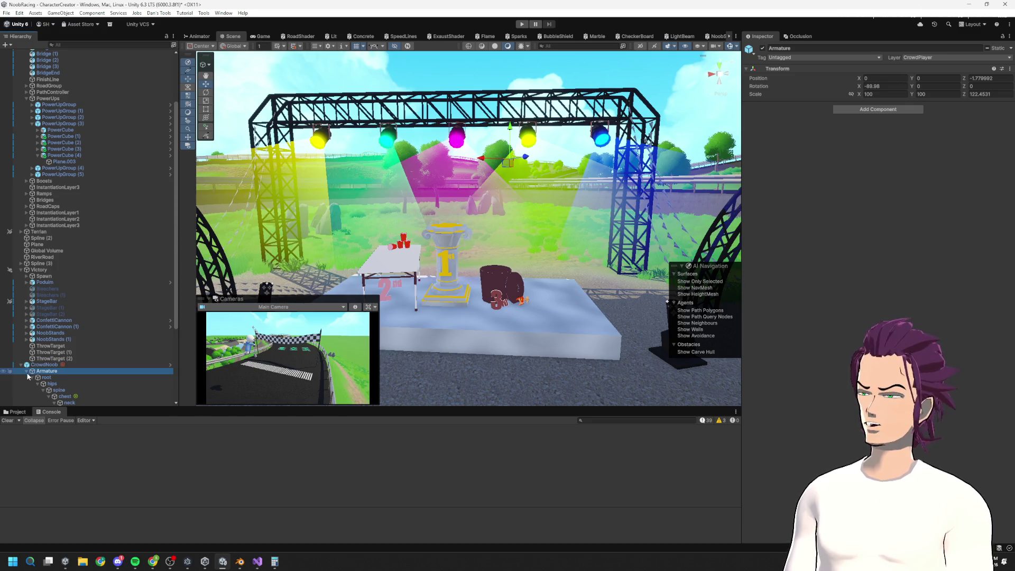
left_click(44, 365)
scroll(45, 374, "down", 2)
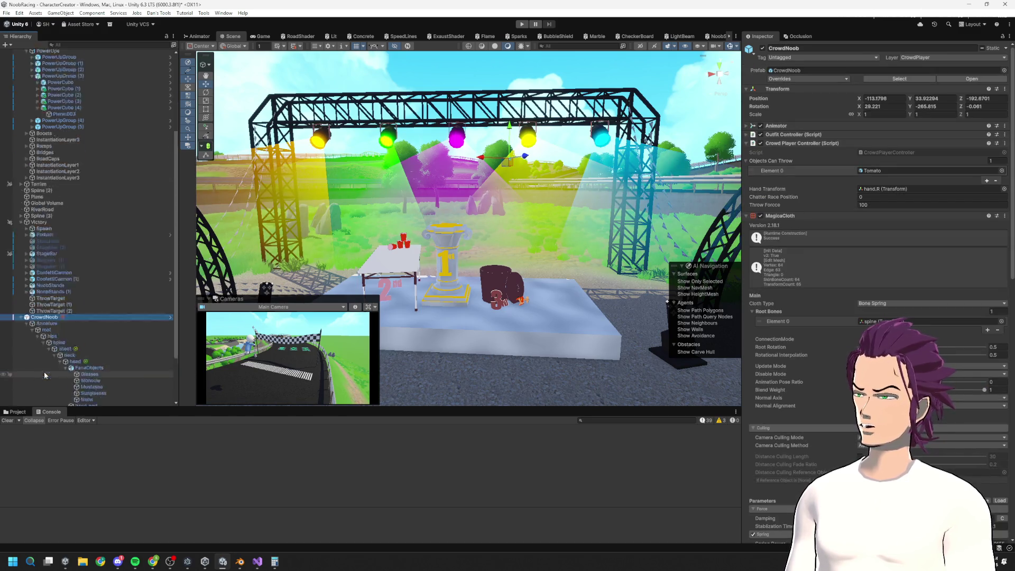
scroll(45, 375, "down", 3)
left_click(75, 295)
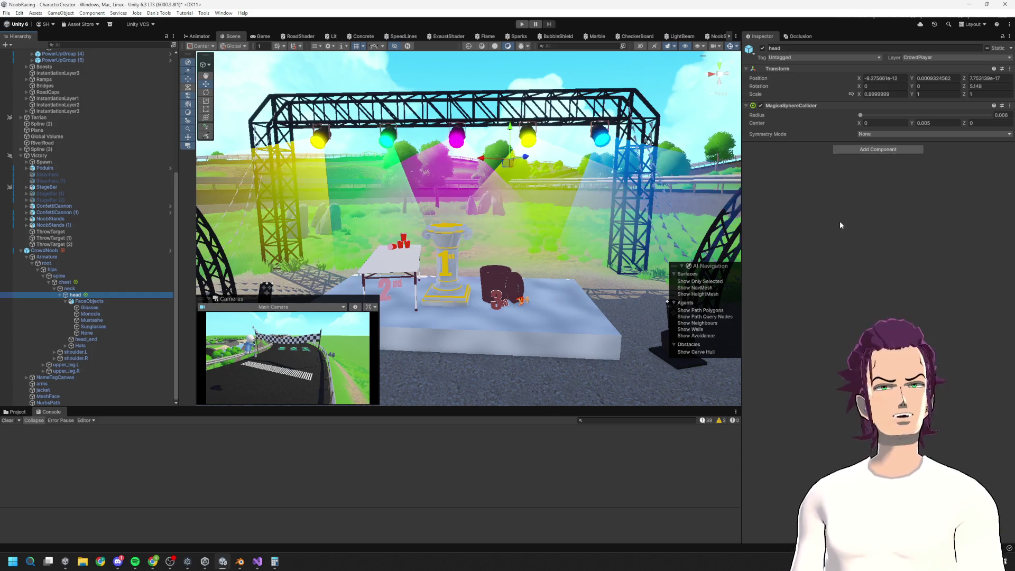
Step: Add a MagicaSettings component to the head bone, then remove it
left_click(869, 150)
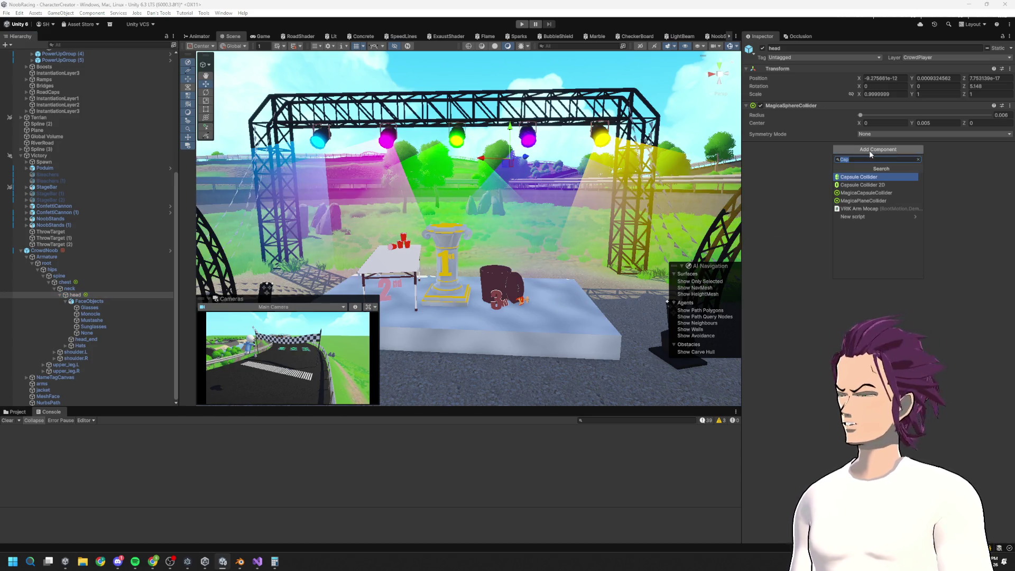
type("m")
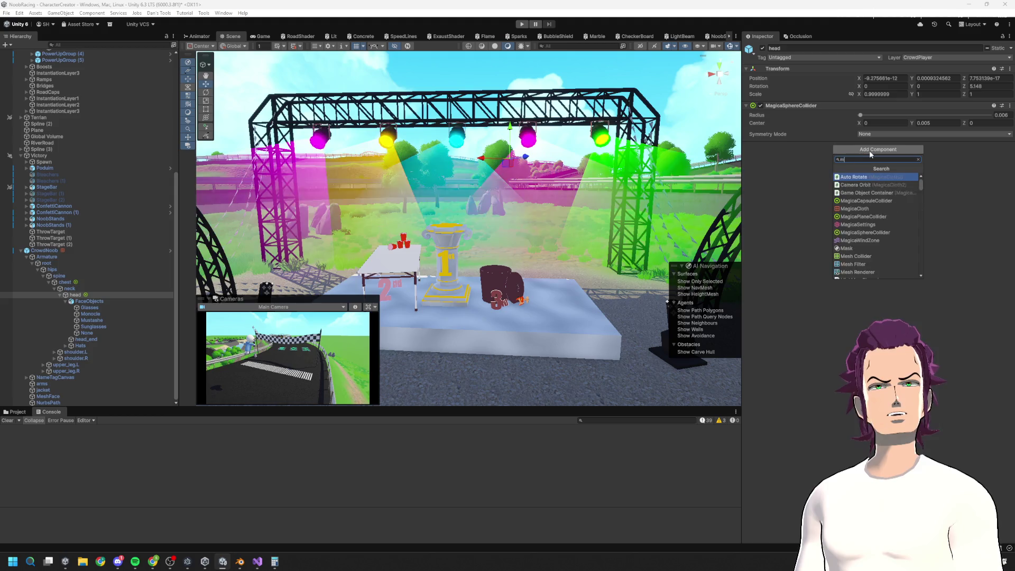
type("agica")
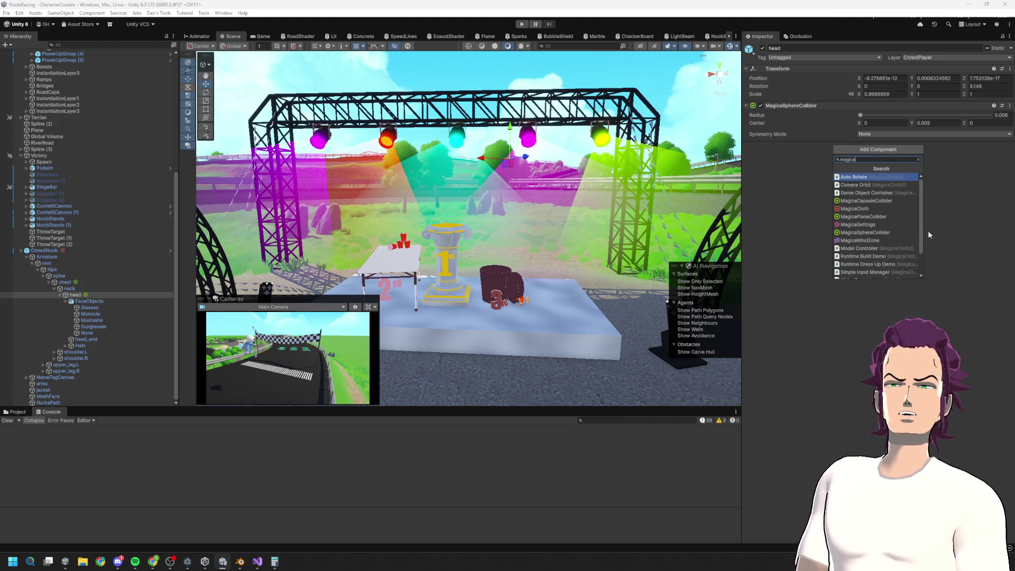
scroll(899, 204, "down", 2)
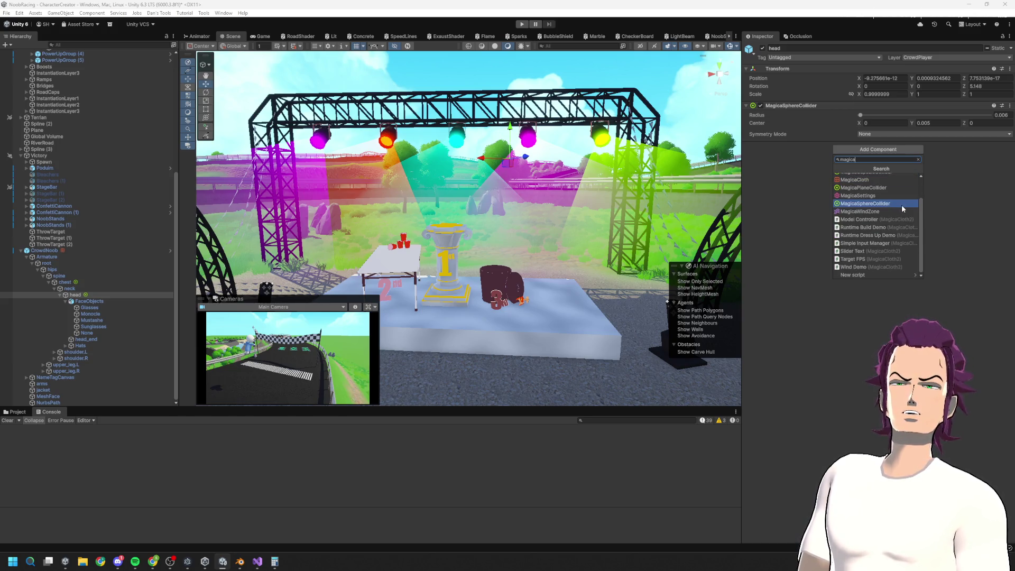
scroll(894, 214, "up", 2)
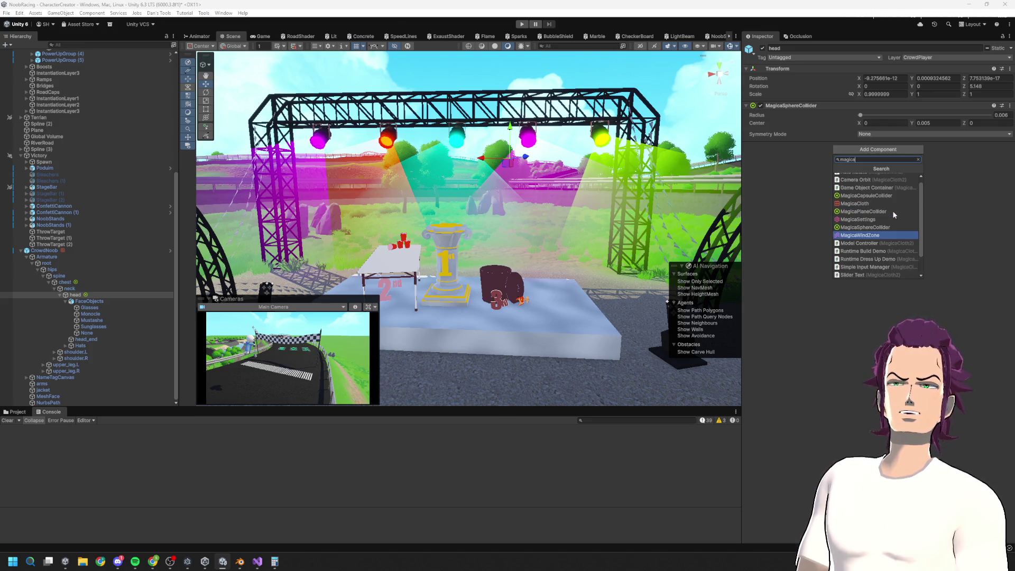
left_click(883, 220)
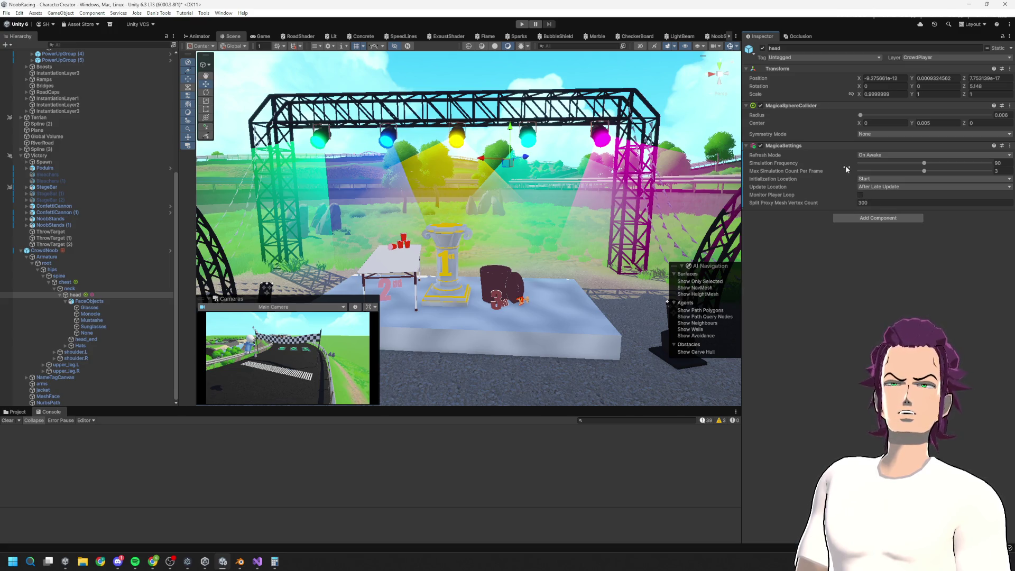
right_click(802, 146)
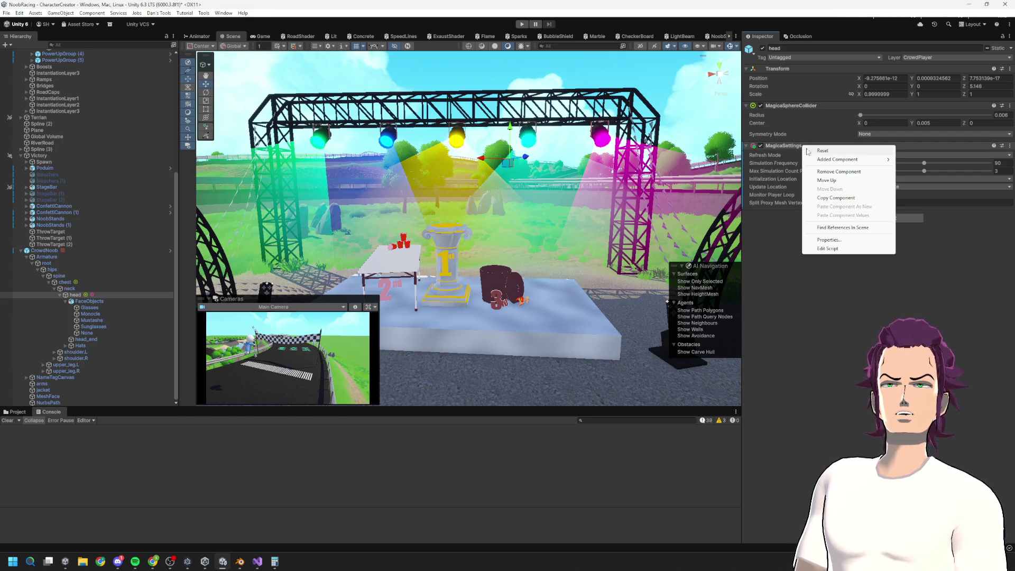
left_click(835, 170)
Step: Add a Game Object Container component to head, then remove it
left_click(878, 149)
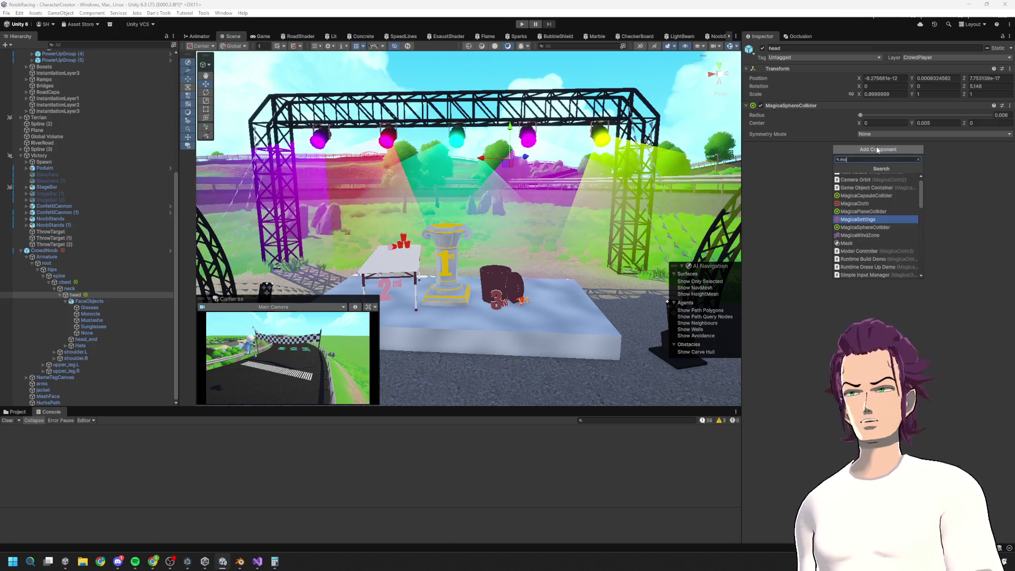
scroll(884, 211, "up", 1)
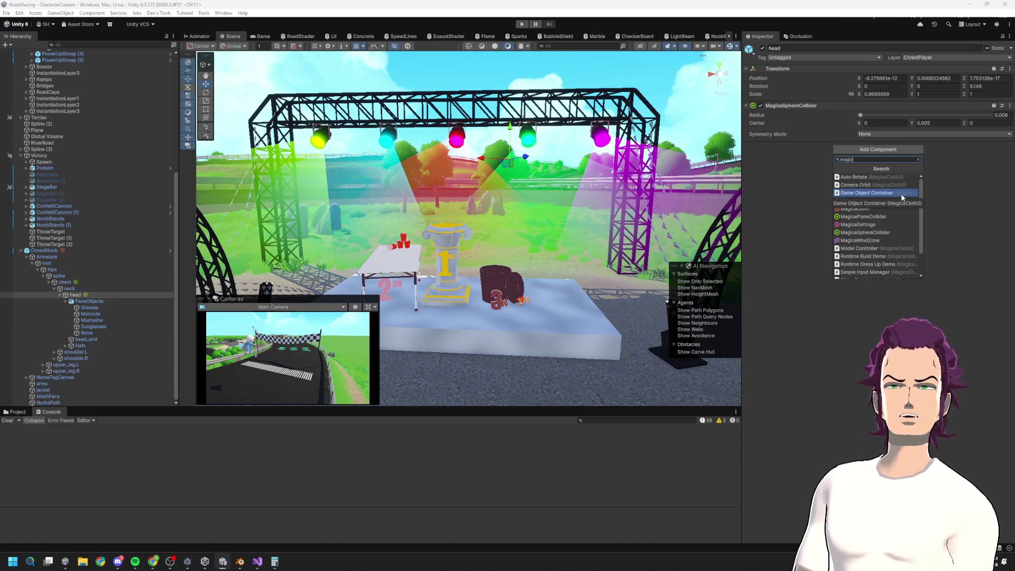
left_click(904, 197)
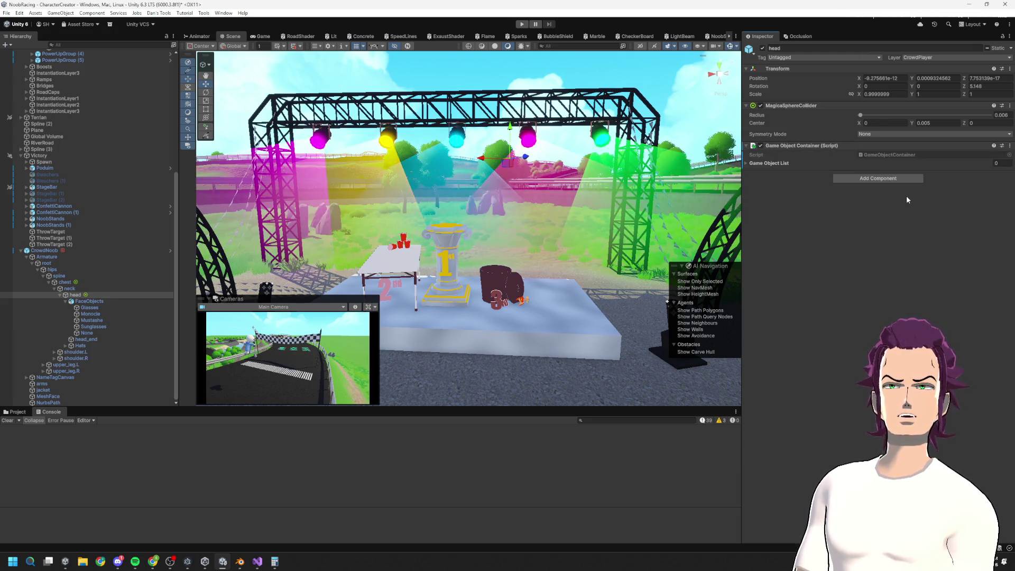
right_click(776, 145)
left_click(815, 172)
Step: Add and remove a Model Controller on head, then select CrowdNoob again
left_click(841, 150)
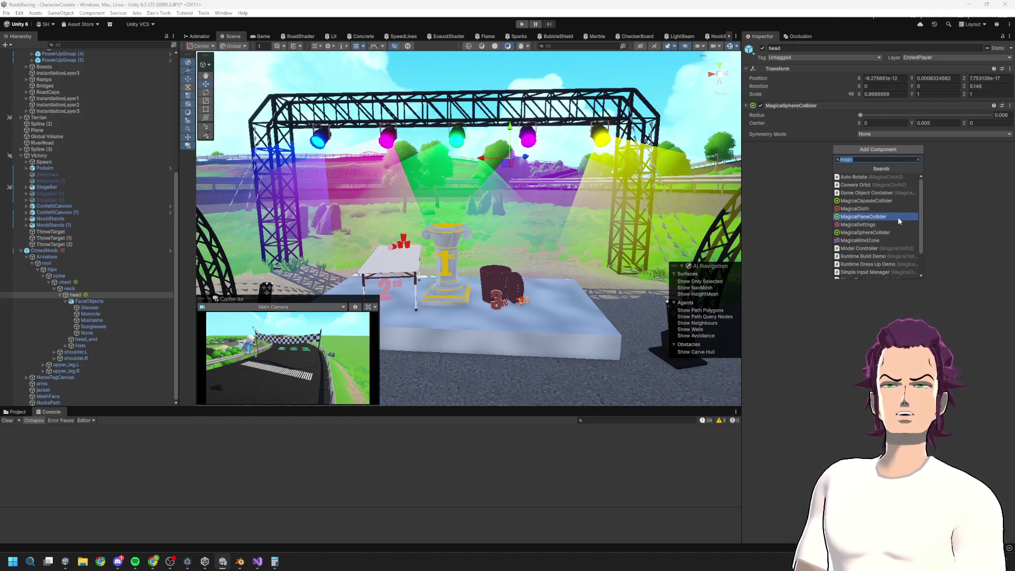
scroll(905, 225, "down", 2)
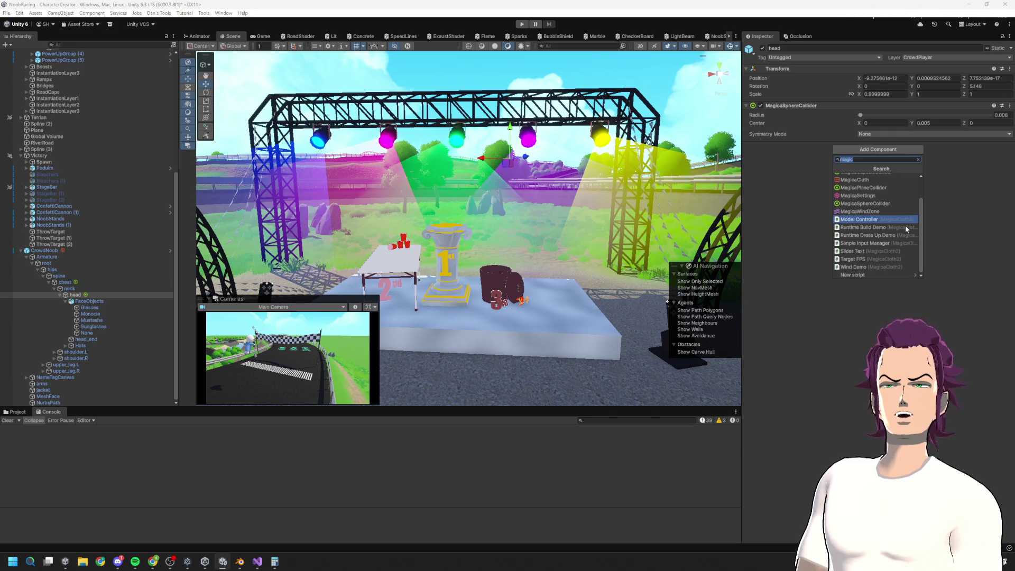
left_click(883, 219)
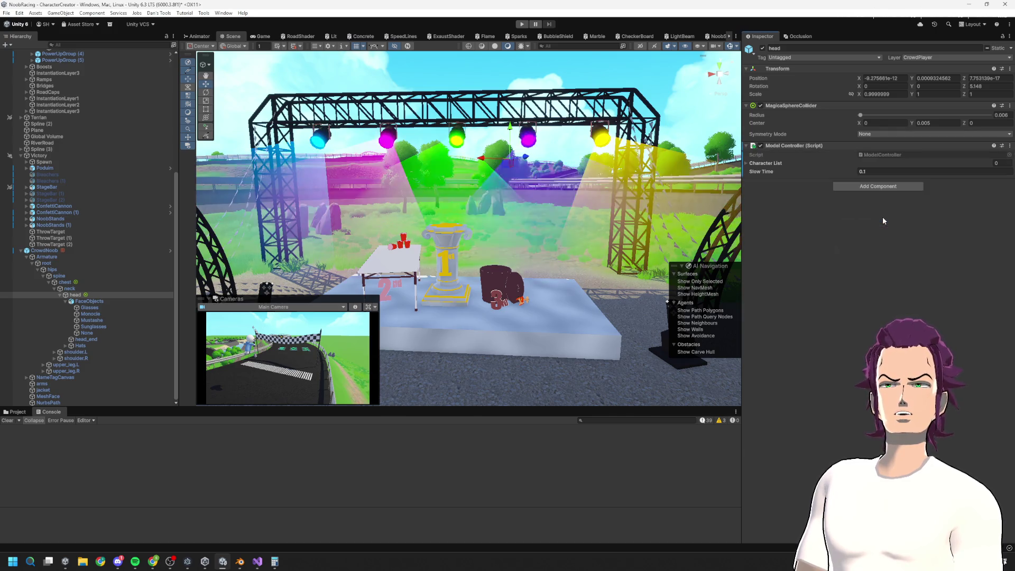
left_click(746, 162)
right_click(792, 145)
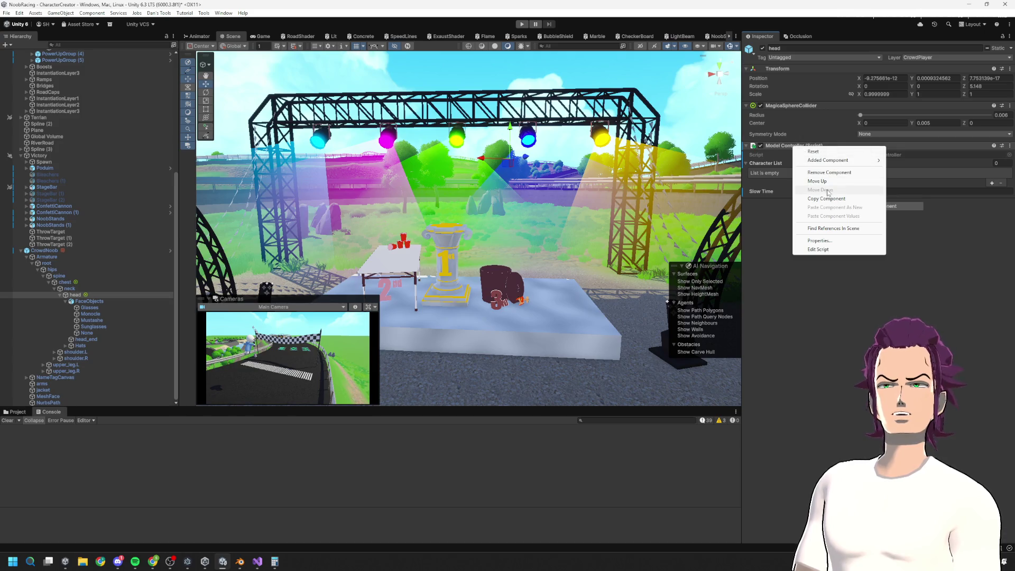
left_click(830, 173)
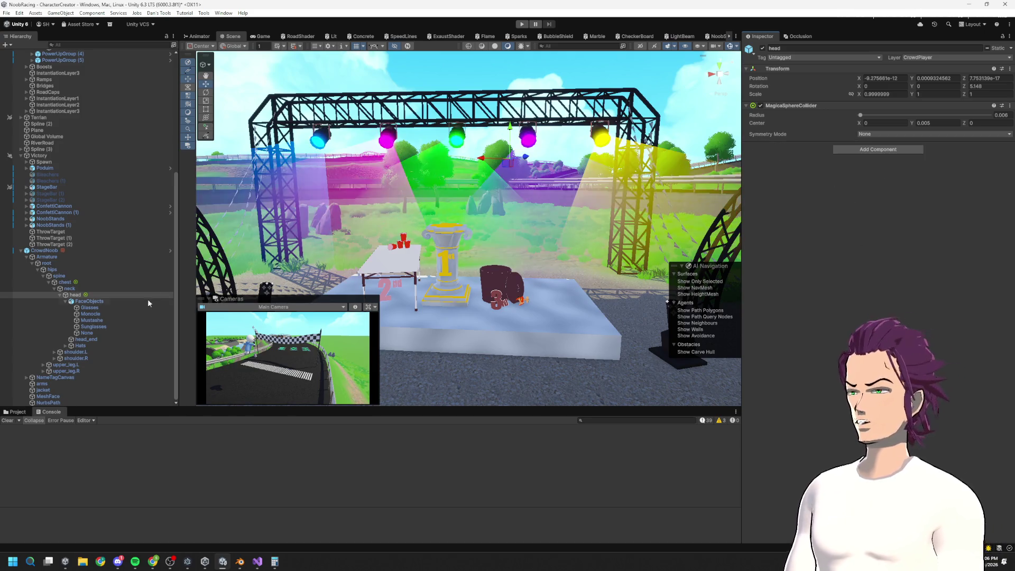
left_click(106, 250)
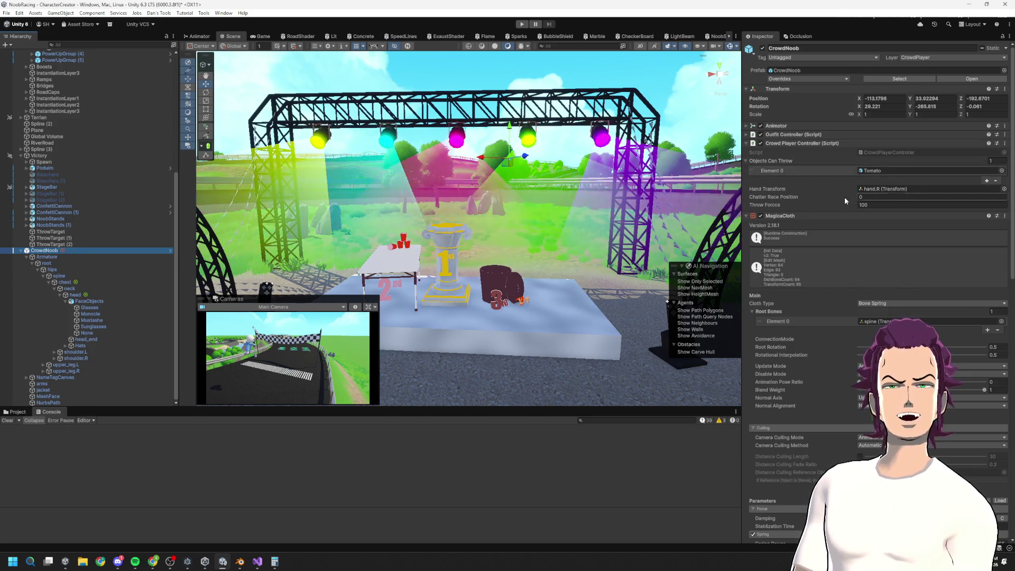
Step: Scroll the Inspector, then bring Chrome's Vector3.Lerp Scripting API page to the front via Start
scroll(813, 321, "down", 2)
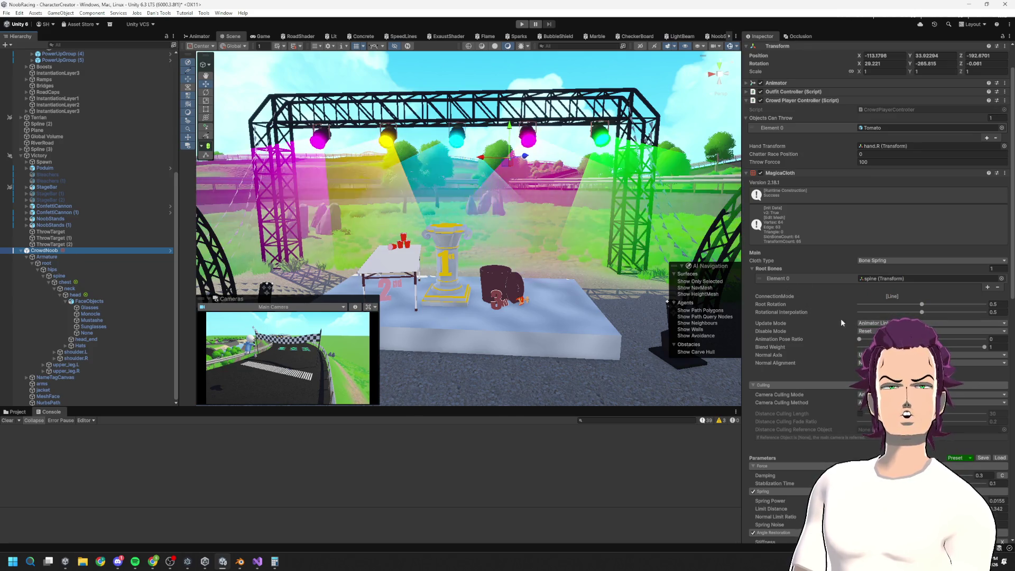
key("super")
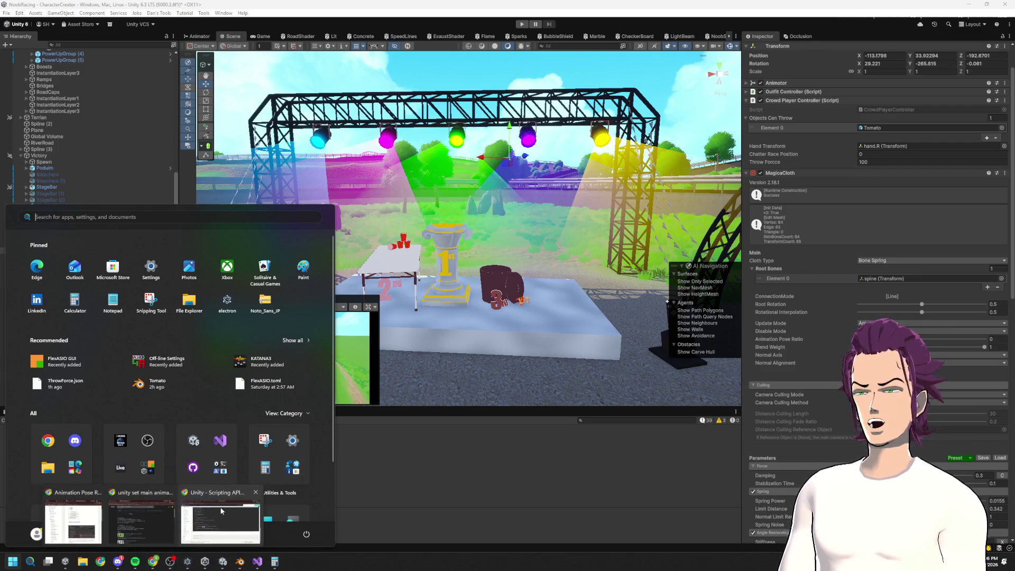
left_click(221, 511)
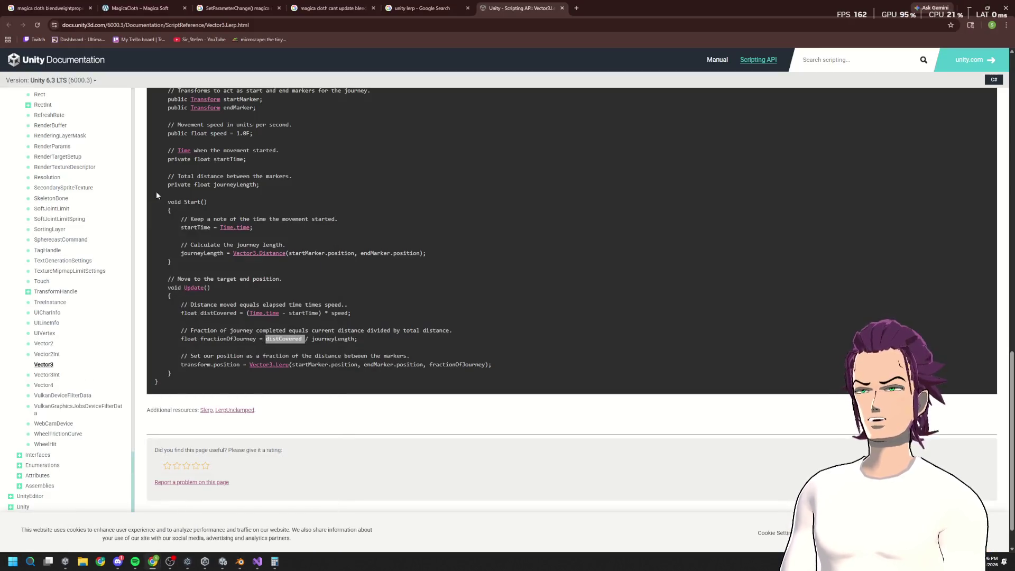
Step: Check Unity's game view, look at the Twitch channel tab, then minimize Chrome
left_click(433, 20)
key("alt+Tab")
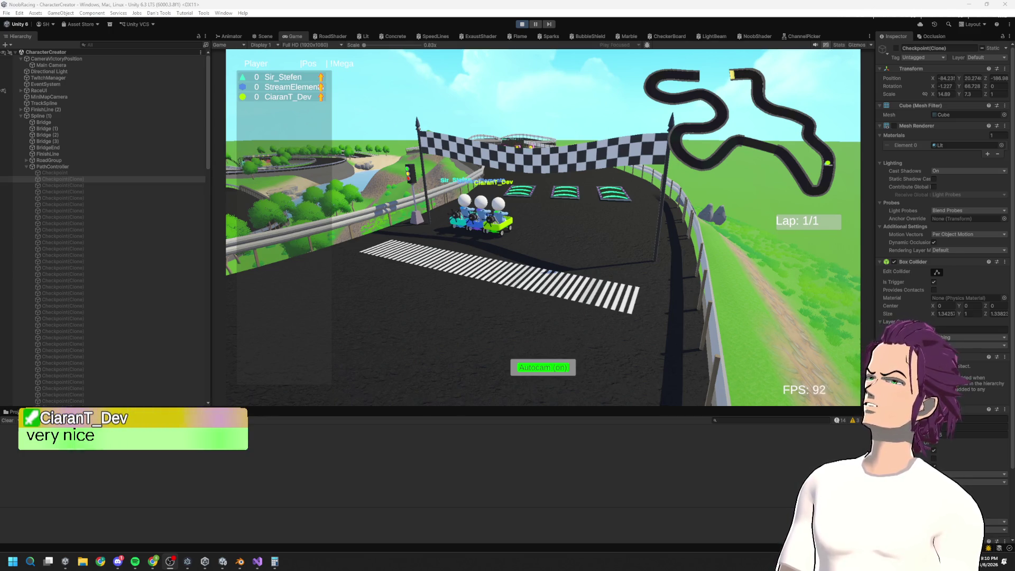
key("alt+Tab")
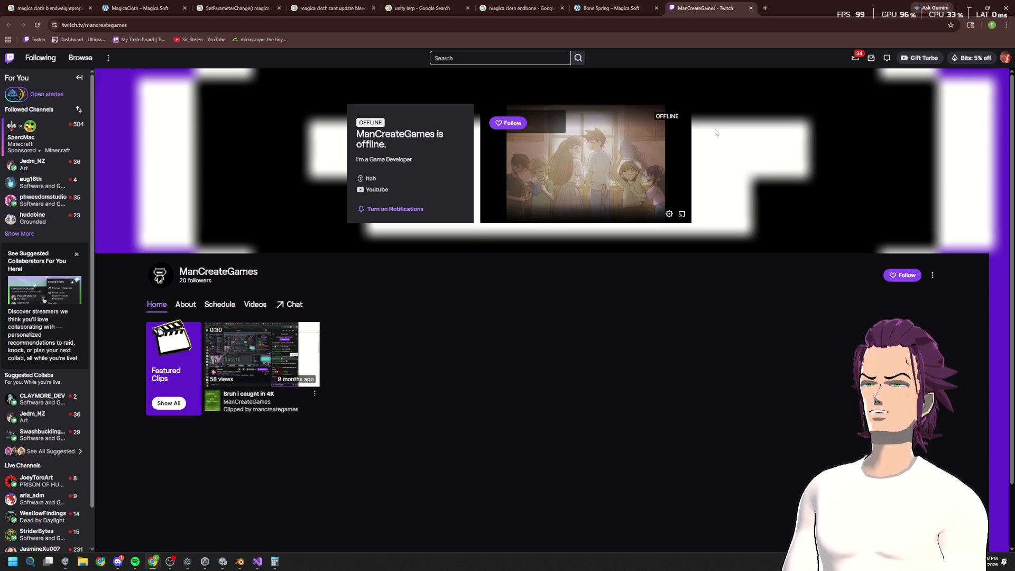
left_click(972, 11)
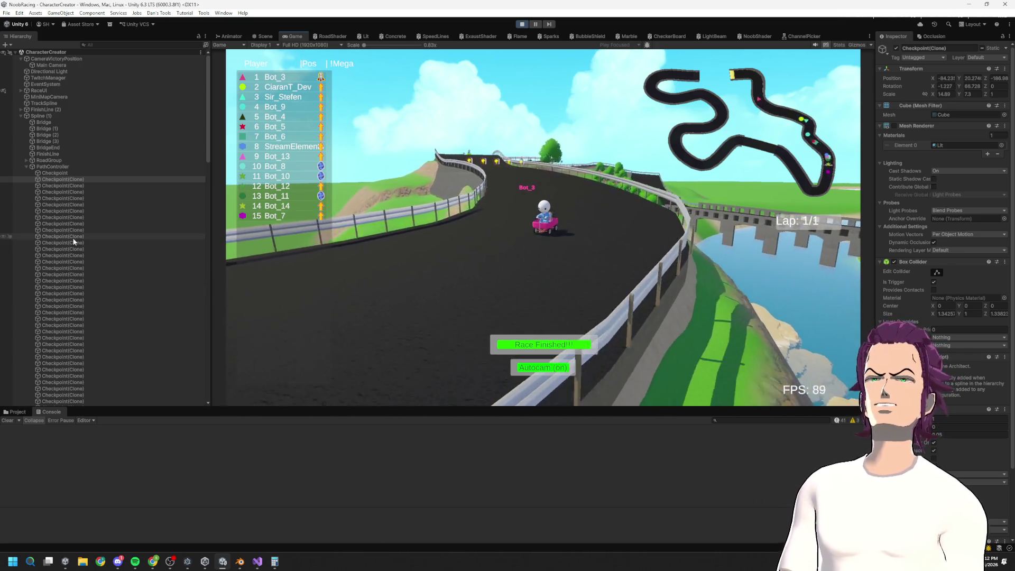
Step: Trigger Race Finished to show the podium with Bot_3 leading the 15-racer standings
left_click(582, 347)
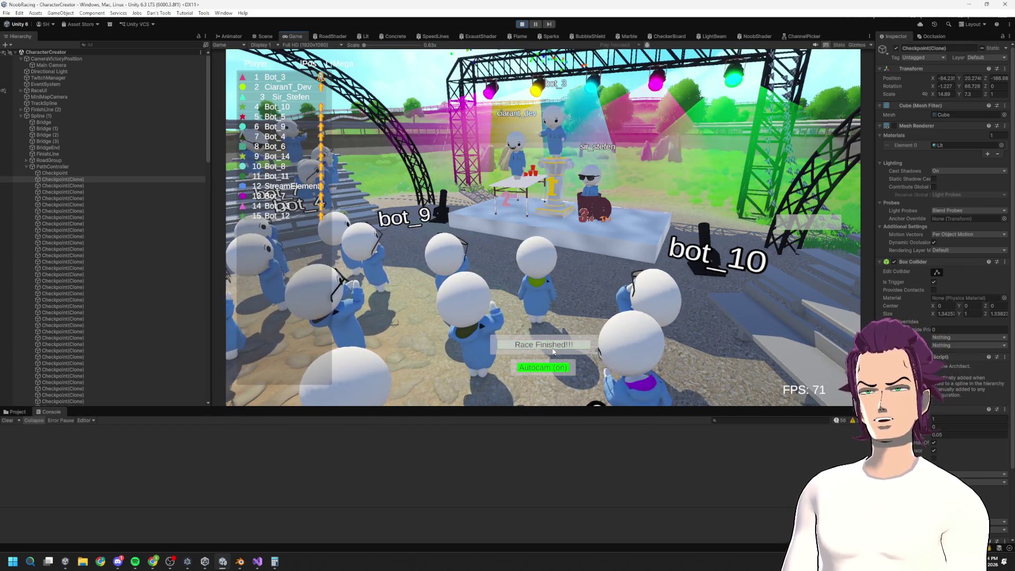
Step: Glance at the Twitch page, then minimize the browser to watch the bot race finish
key("alt+Tab")
left_click(978, 8)
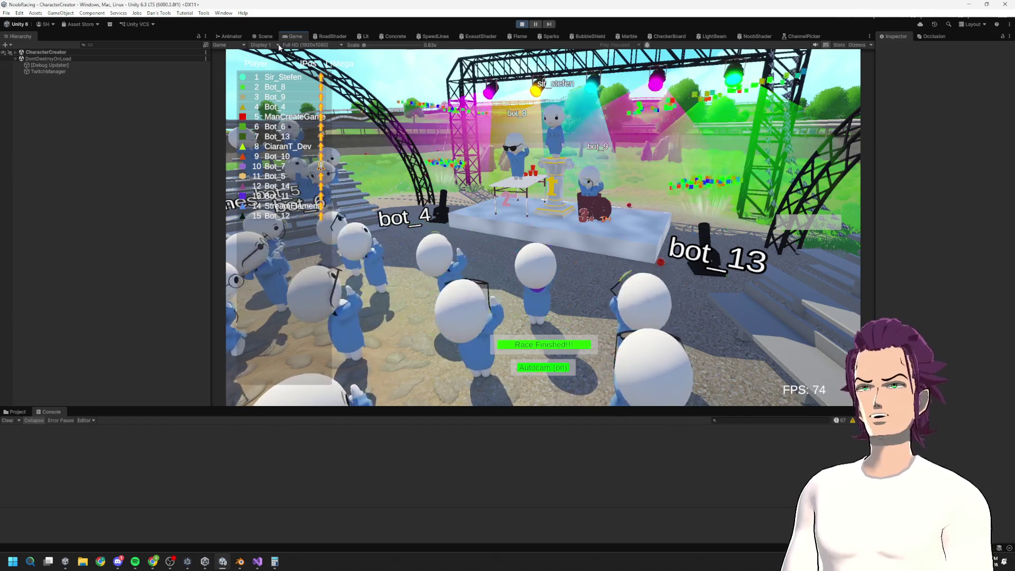
Step: In the Scene view, fly forward over the track through the bot crowd toward the arch
left_click(265, 36)
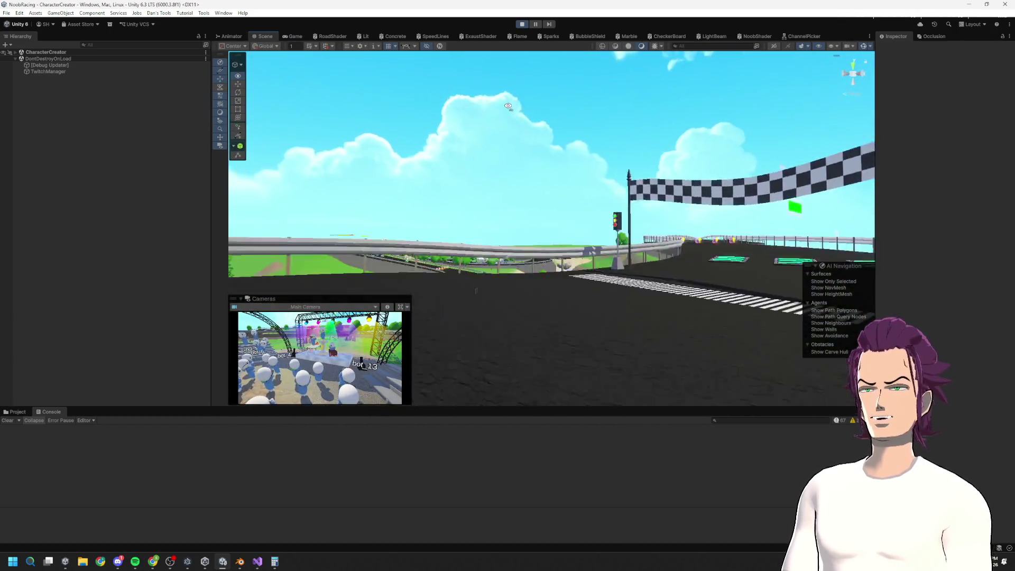
key("w")
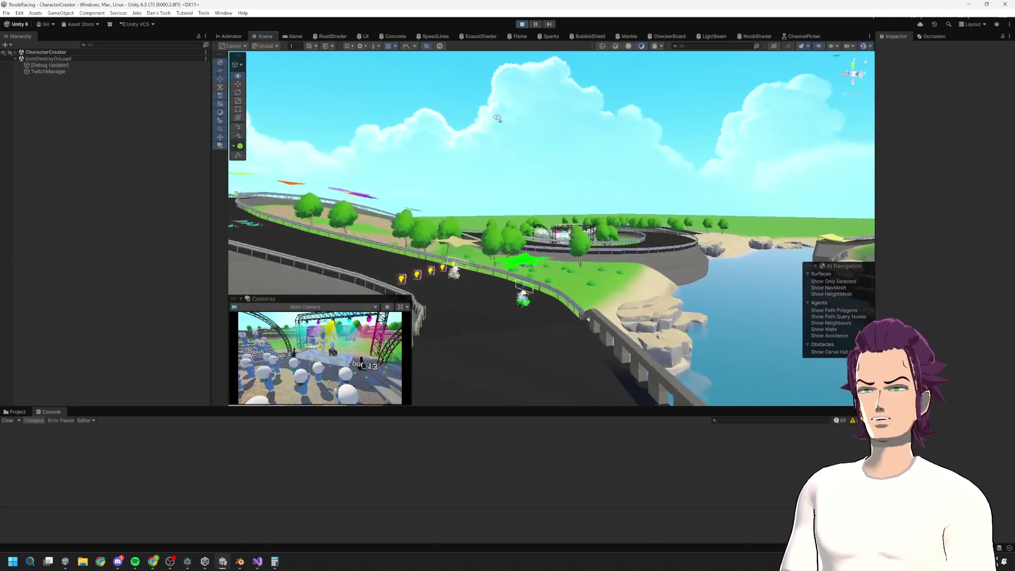
key("w")
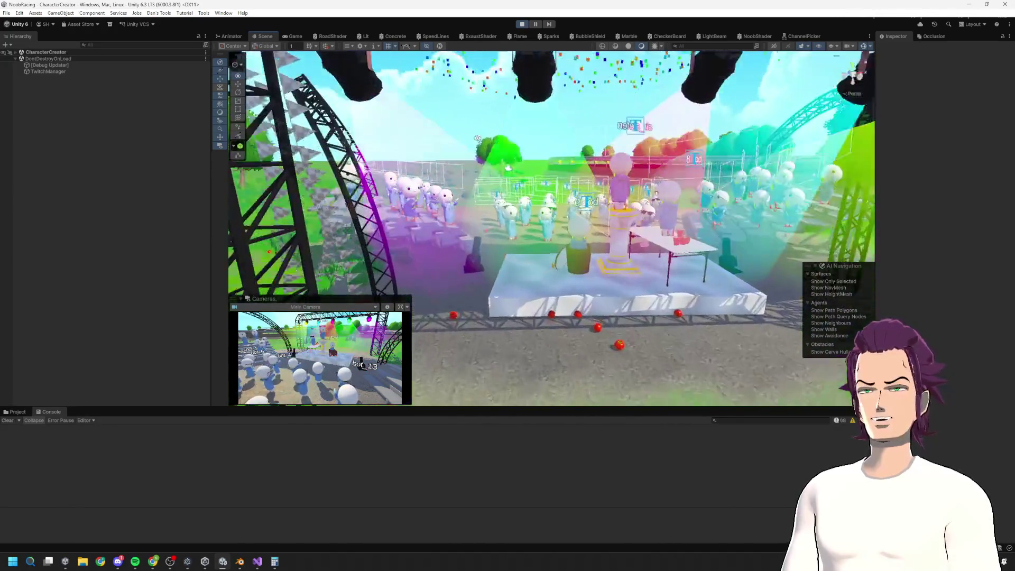
key("w")
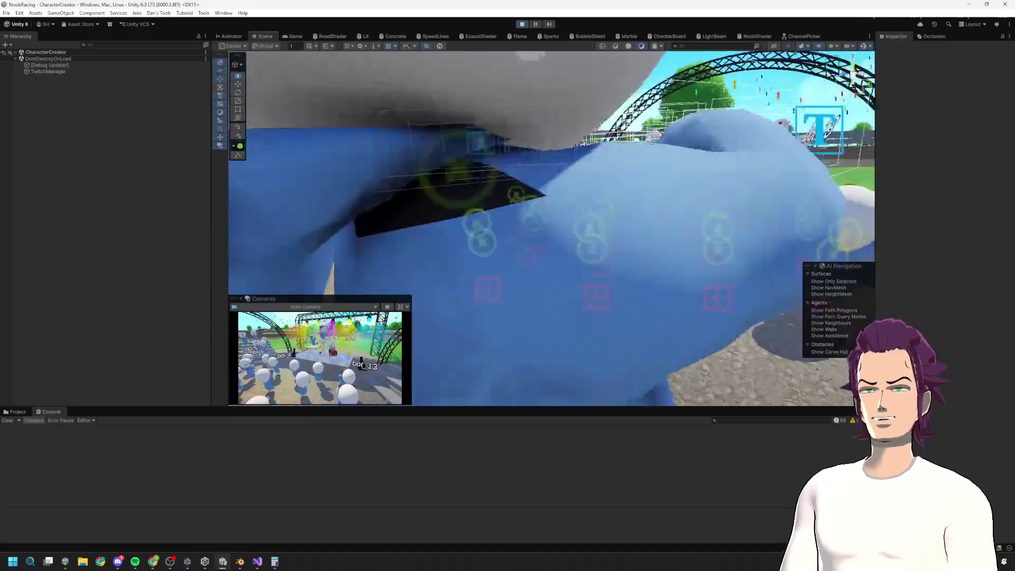
key("w")
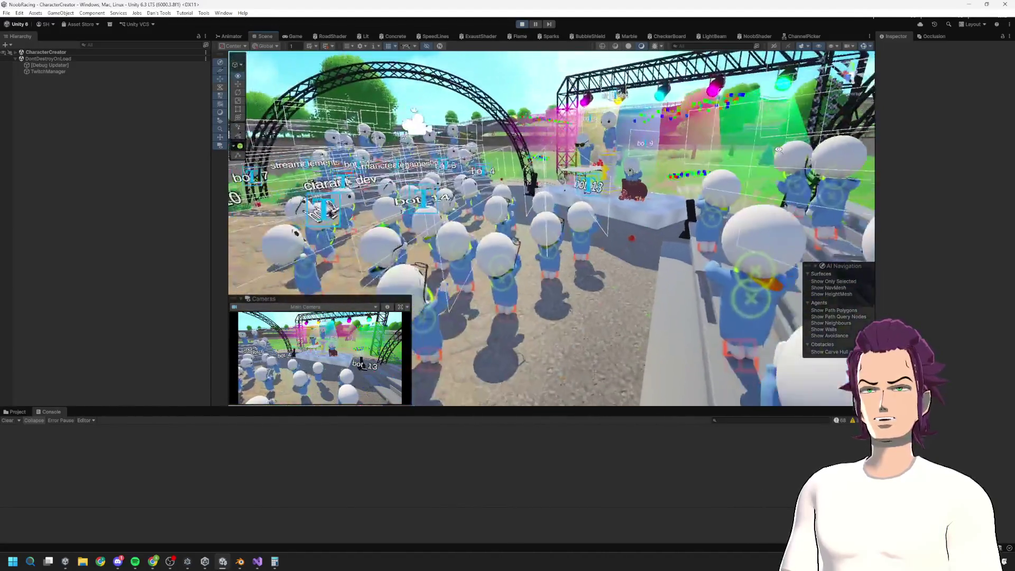
key("w")
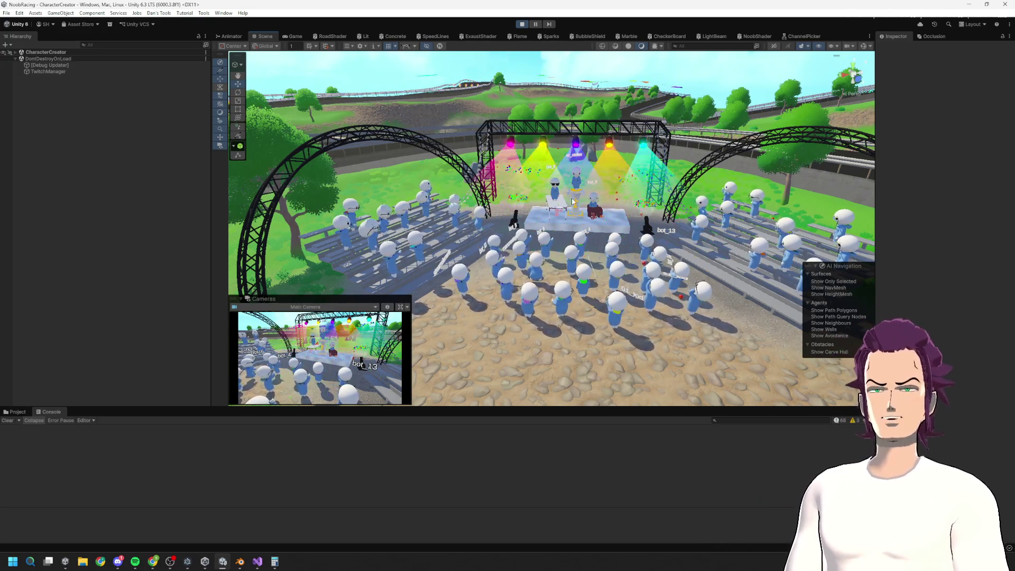
Step: Turn toward the stage crowd, close in on bot_8, then stop Play mode
mouse_move(529, 228)
left_mouse_down()
mouse_move(610, 225)
mouse_move(496, 218)
mouse_move(513, 157)
mouse_move(537, 172)
mouse_move(522, 152)
mouse_move(501, 185)
mouse_move(549, 173)
mouse_move(516, 156)
mouse_move(449, 183)
mouse_move(402, 182)
left_mouse_up()
key("x")
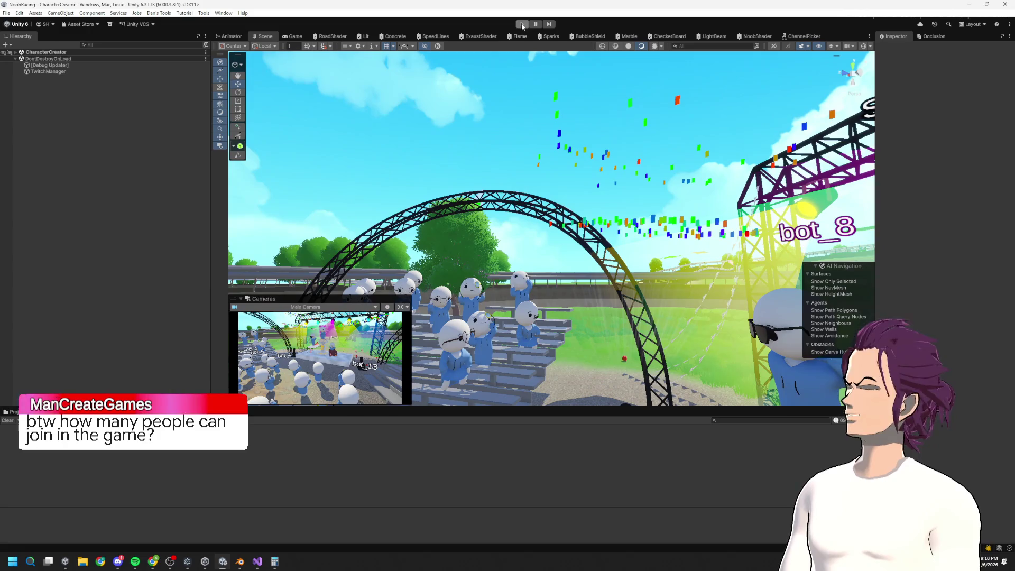
left_click(522, 25)
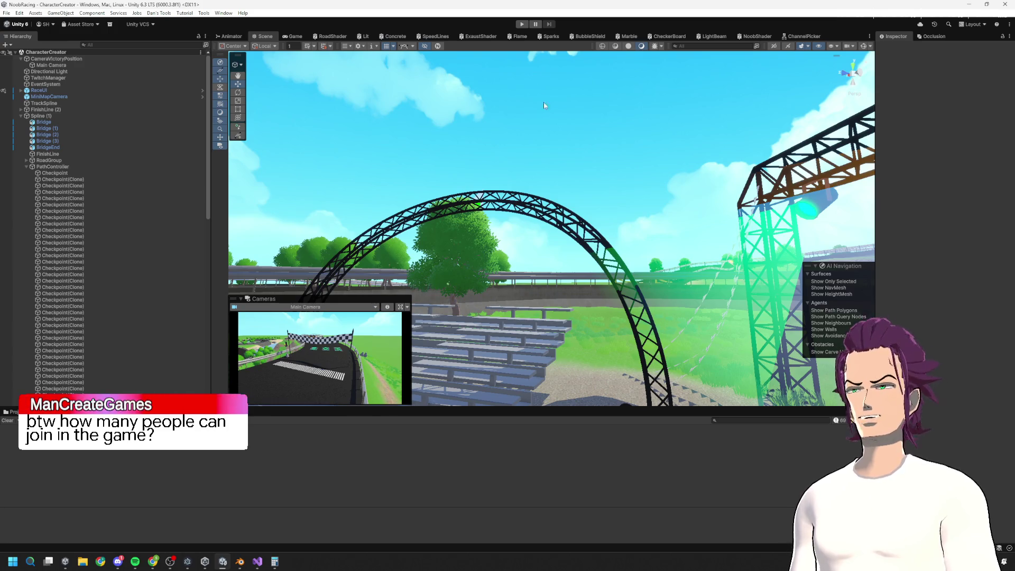
Step: Return to Unity, shrink the Console to enlarge the Scene view, and orbit to a wide arch view
left_click(257, 563)
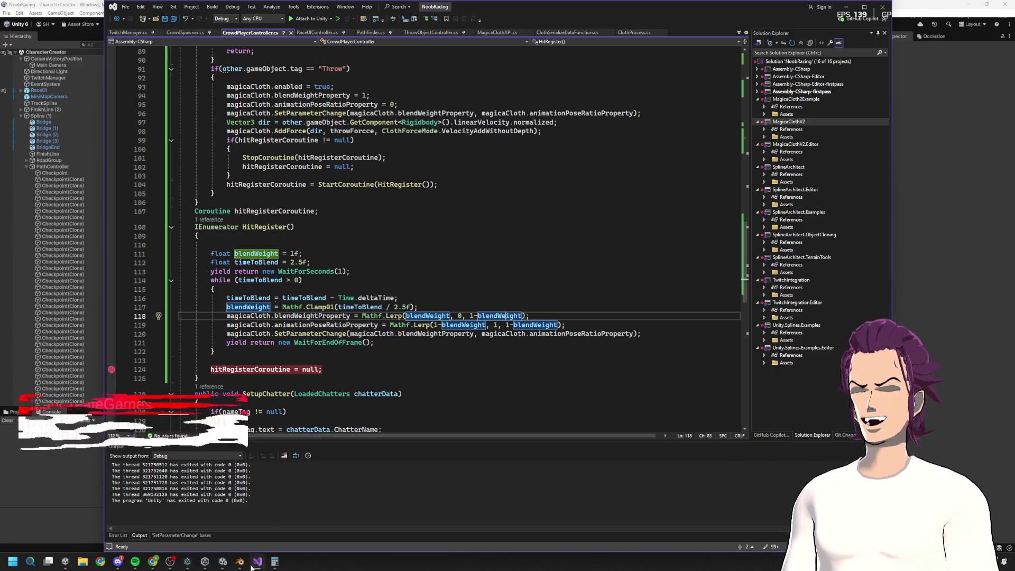
left_click(258, 563)
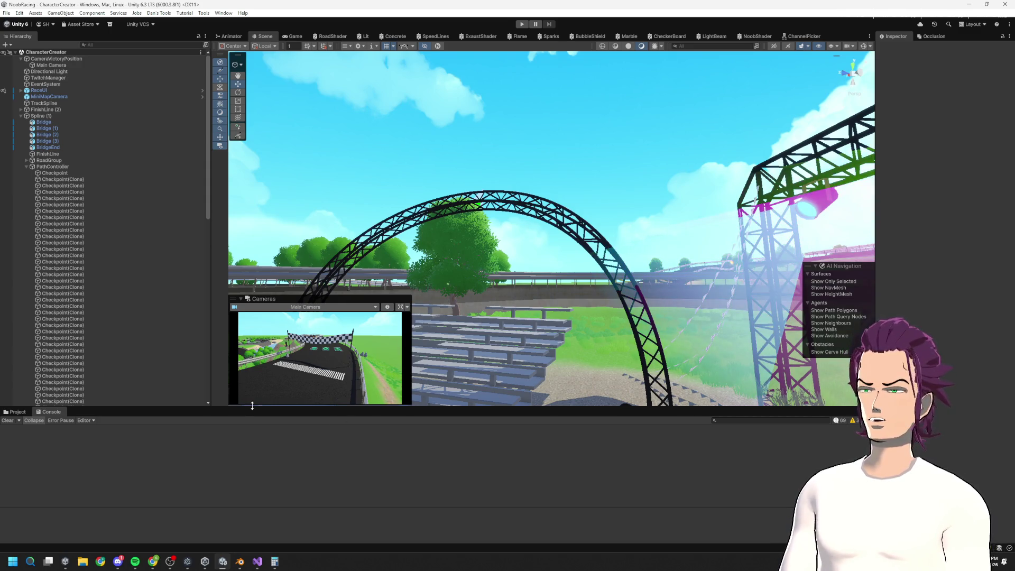
left_click_drag(252, 405, 247, 458)
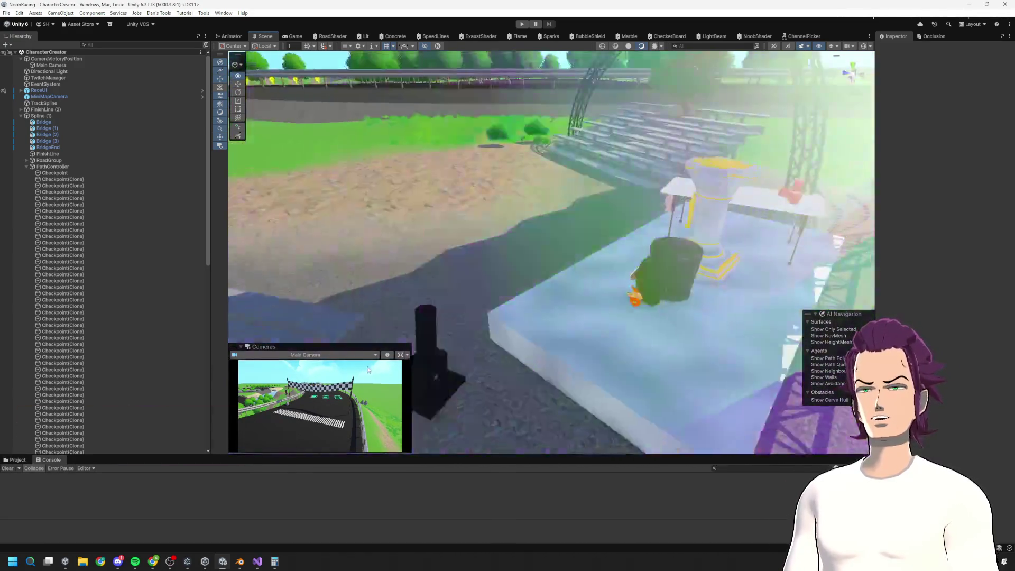
left_click_drag(368, 369, 481, 381)
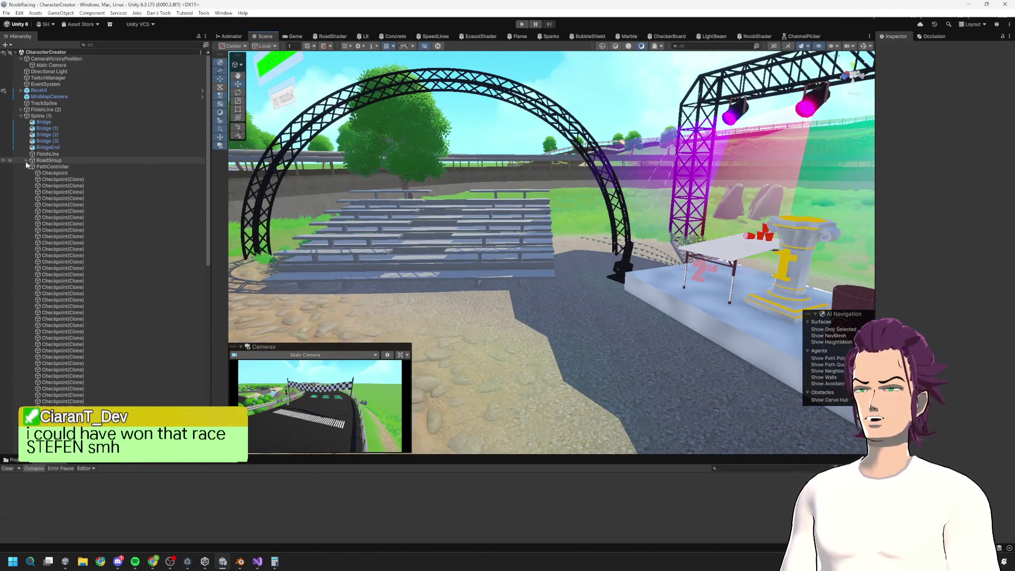
Step: Collapse the PathController children, orbit to face the podium, and bring up the Twitch page in Chrome
left_click(56, 179)
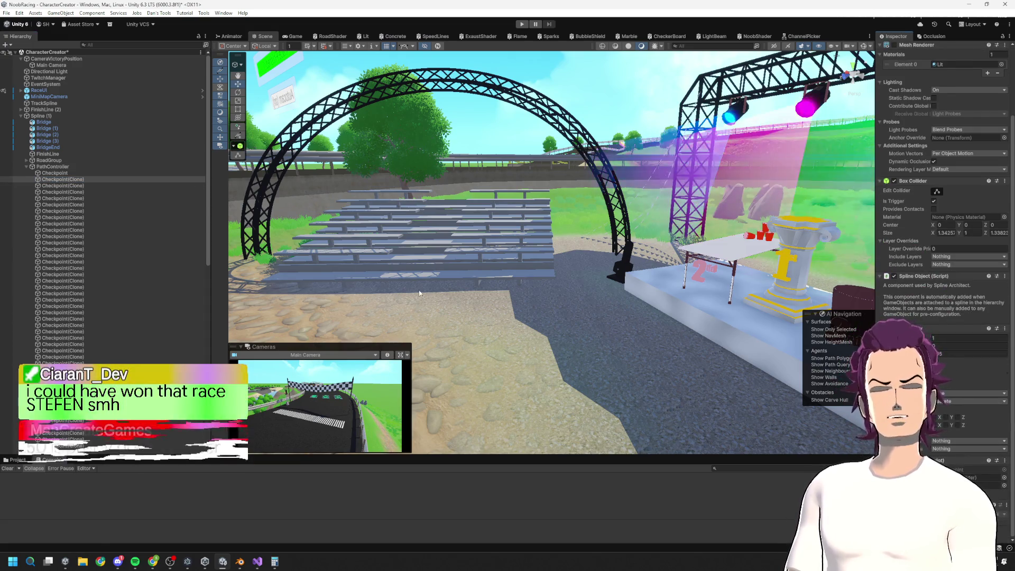
left_click(26, 168)
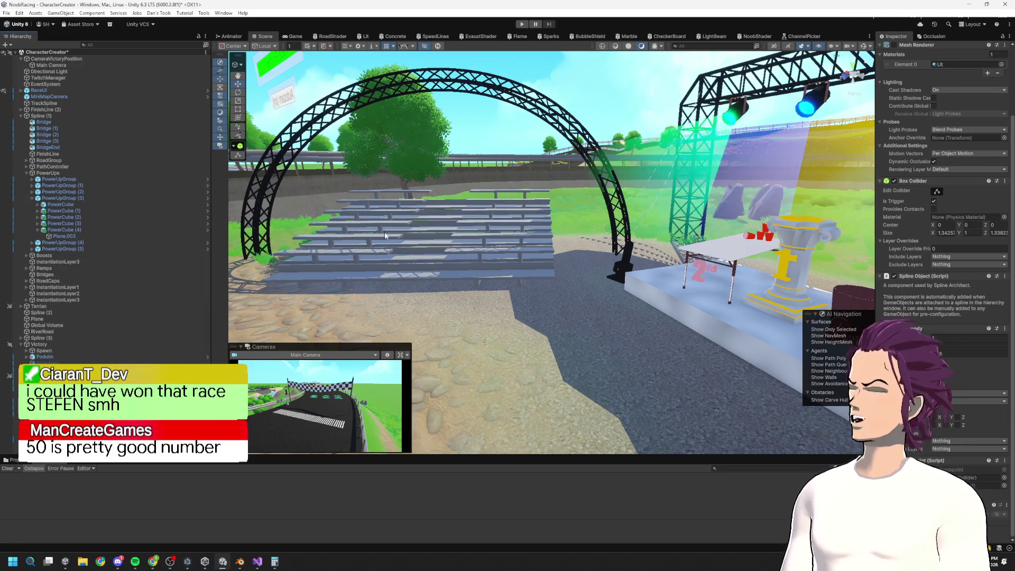
mouse_move(741, 254)
left_mouse_down()
mouse_move(546, 265)
mouse_move(694, 248)
left_mouse_up()
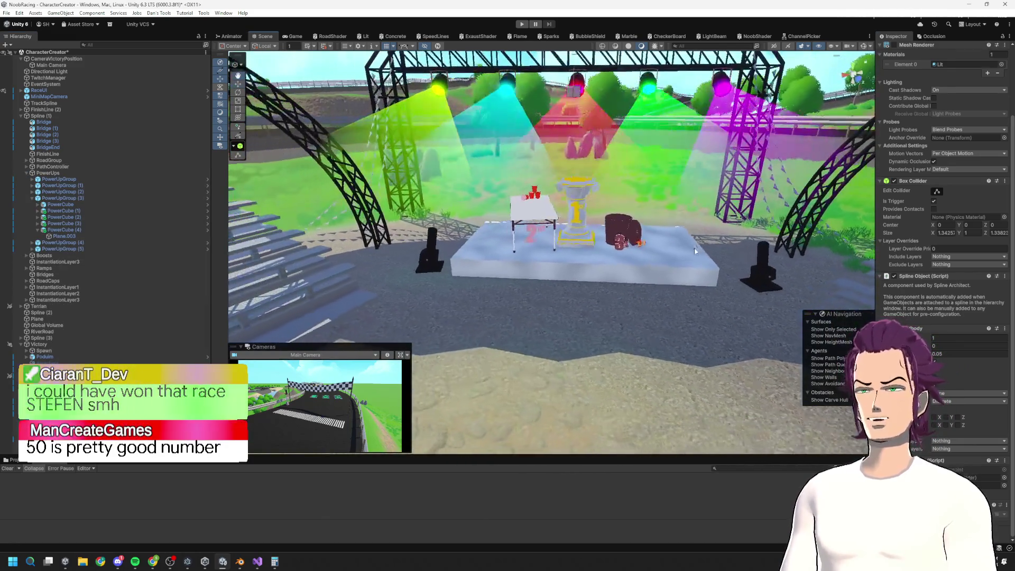
mouse_move(150, 563)
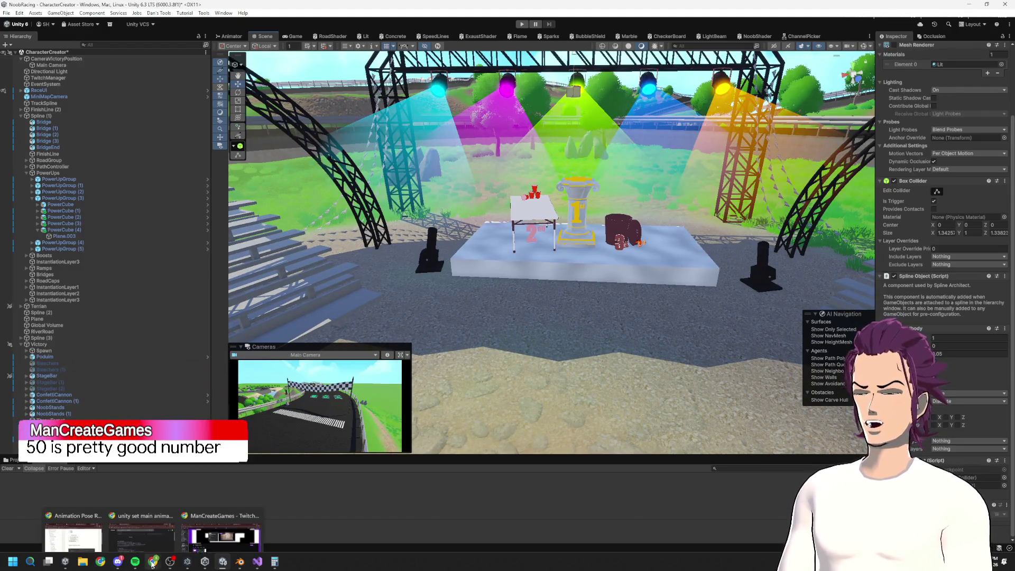
left_click(242, 527)
Step: Search the web for 'marbles on stream max players' and highlight the supported viewer count
left_click(174, 25)
type("marbl")
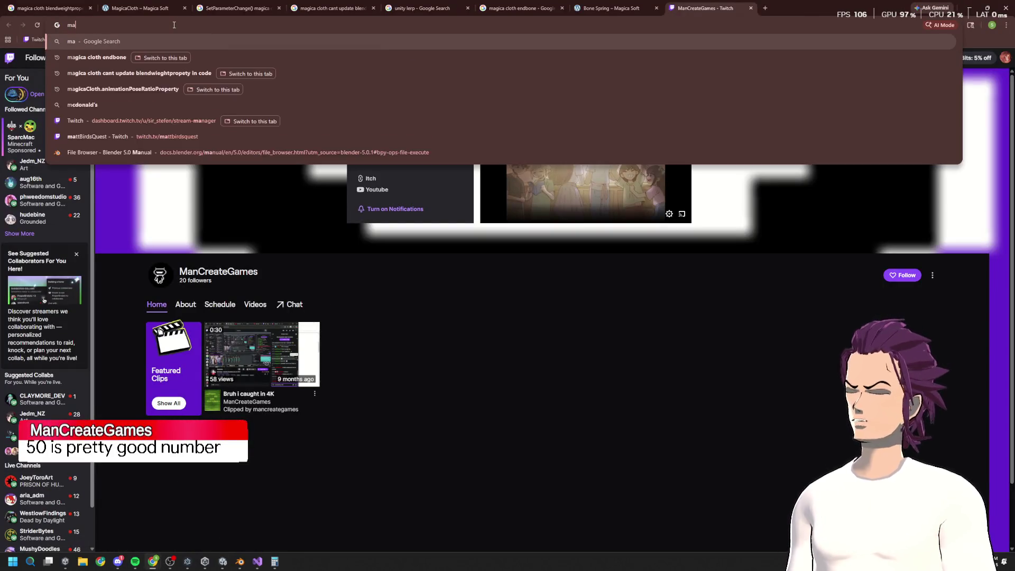
type(" st")
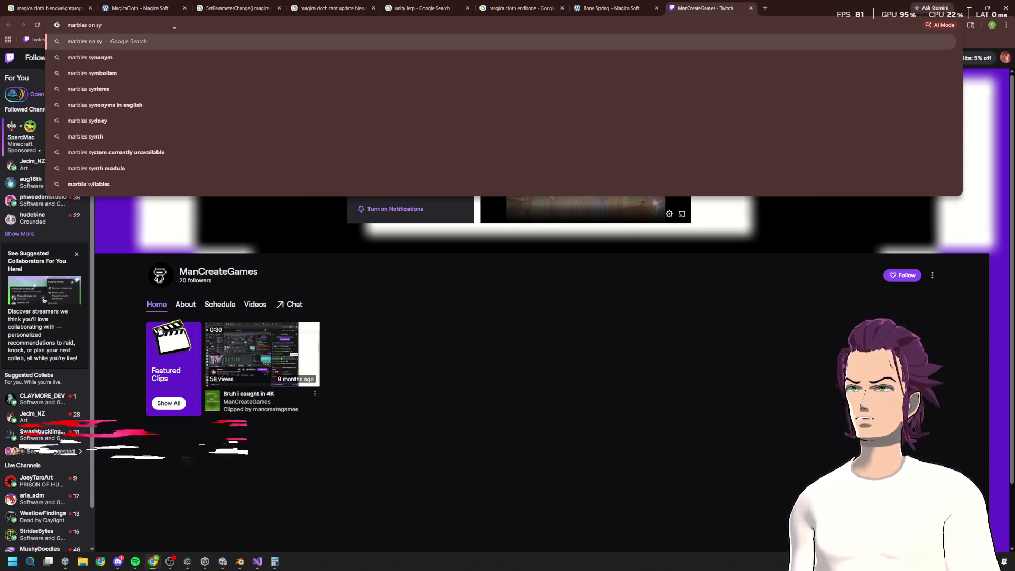
type(" pla")
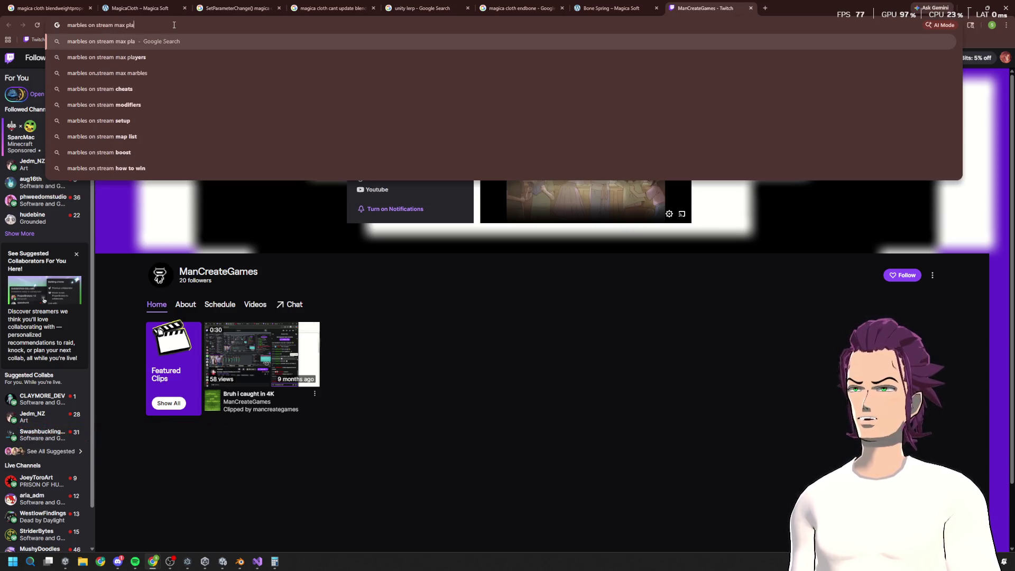
key("Return")
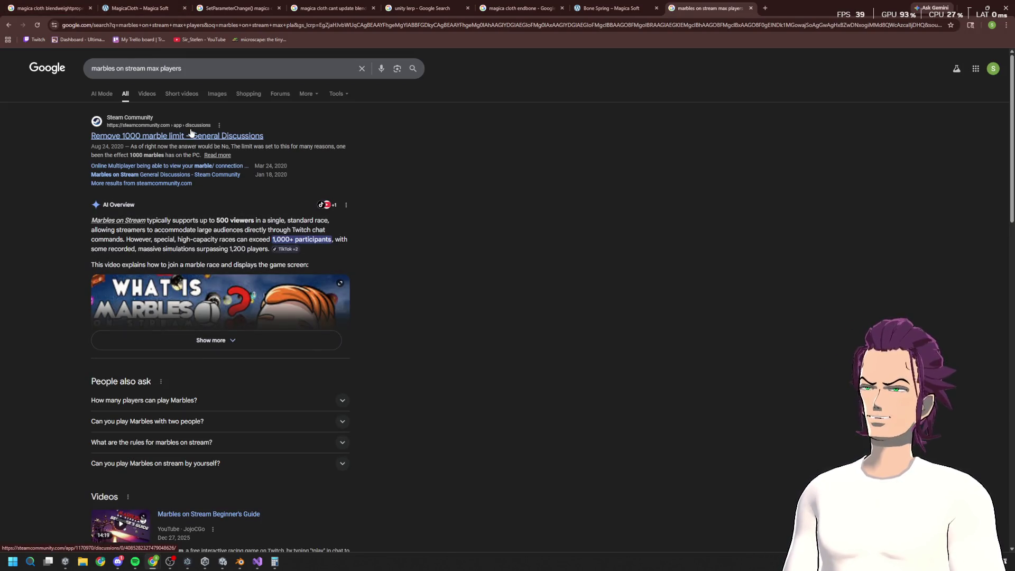
left_click_drag(217, 220, 241, 220)
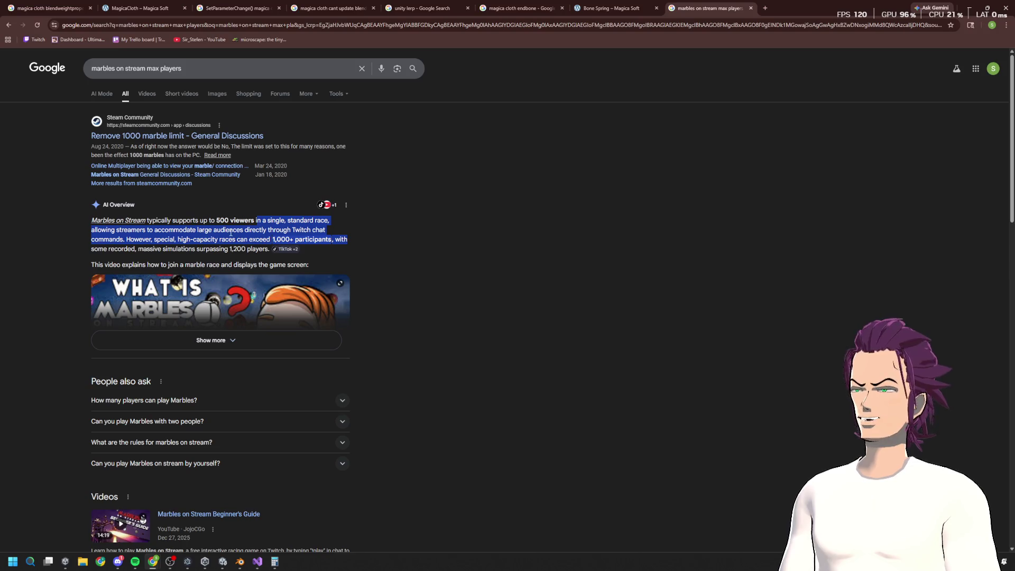
Step: Scroll through the search results, then minimize Chrome to return to Unity
scroll(209, 242, "down", 3)
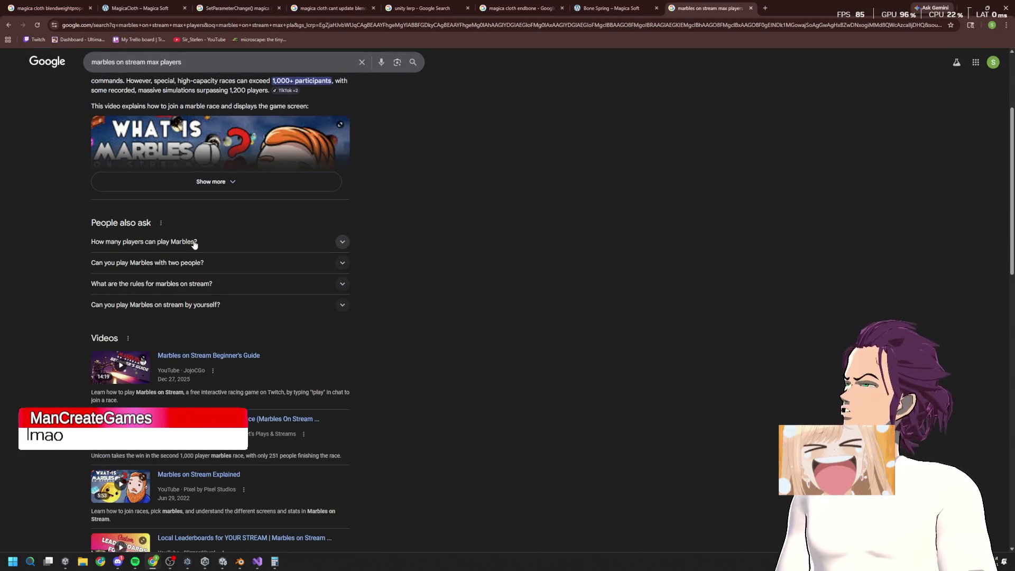
scroll(195, 242, "down", 3)
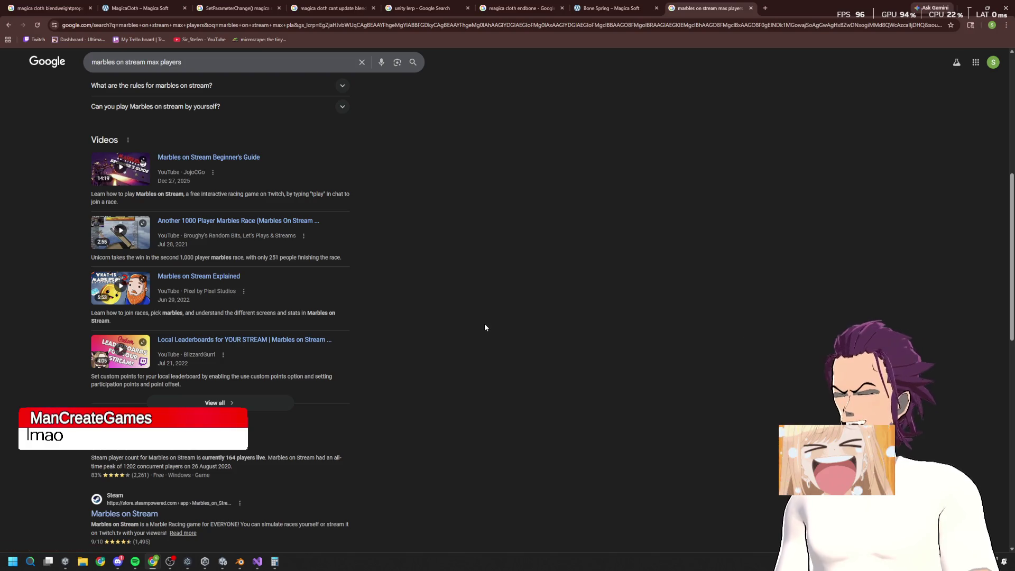
scroll(290, 404, "down", 1)
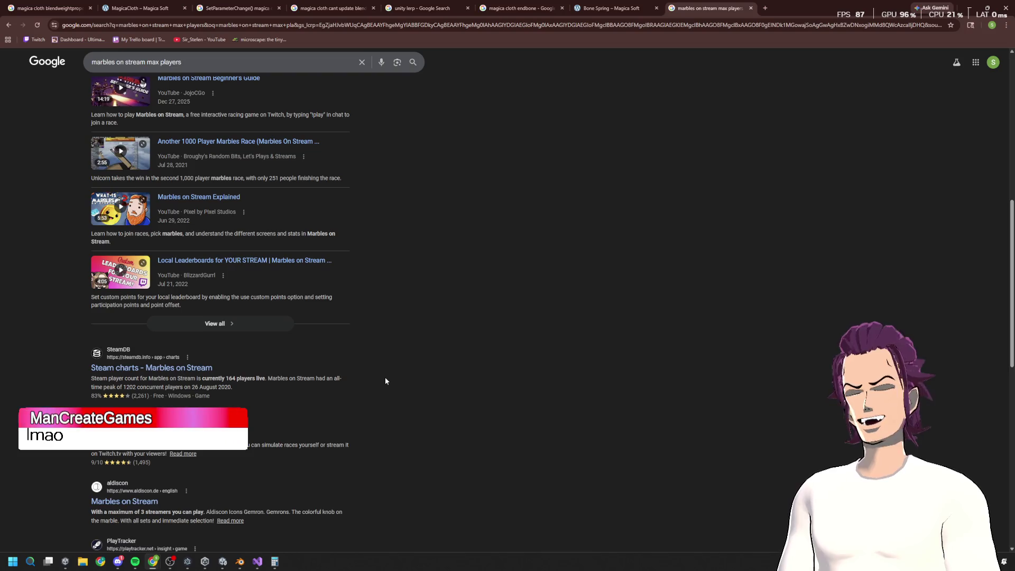
left_click(965, 7)
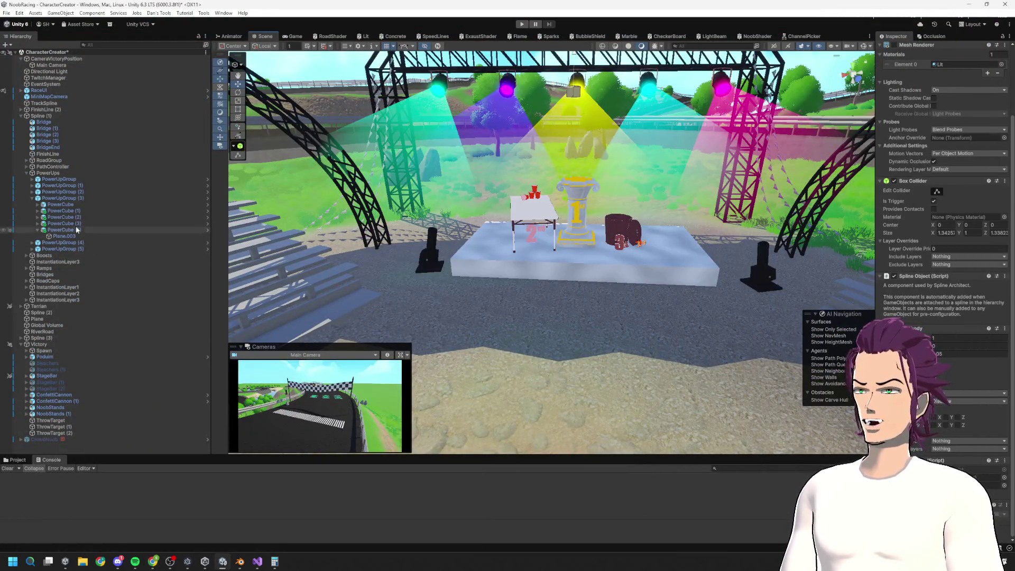
Step: Bring Visual Studio forward, open TwitchManager.cs, and scroll through it to the race command methods
left_click(257, 562)
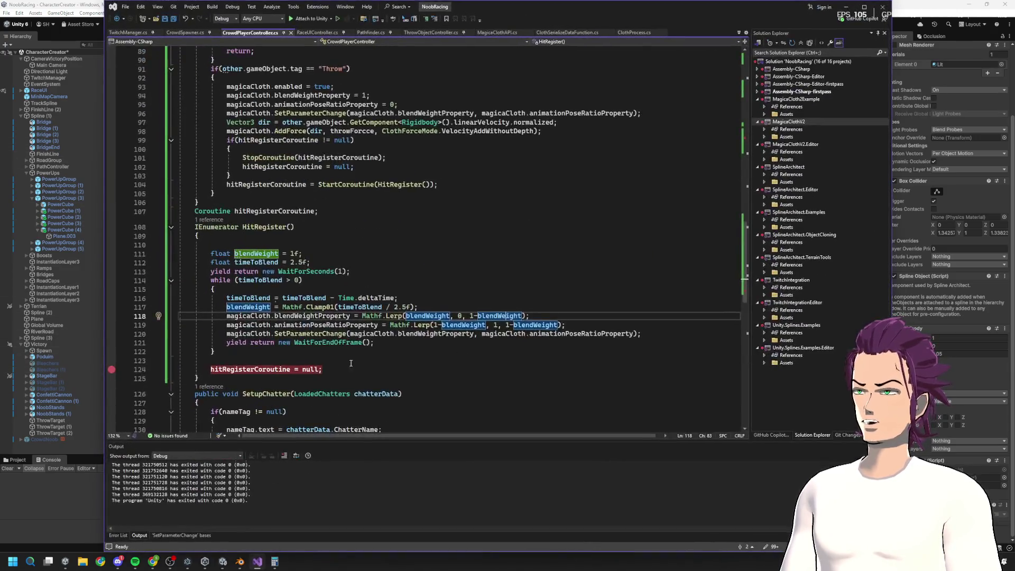
left_click(186, 32)
left_click(125, 33)
scroll(340, 271, "up", 20)
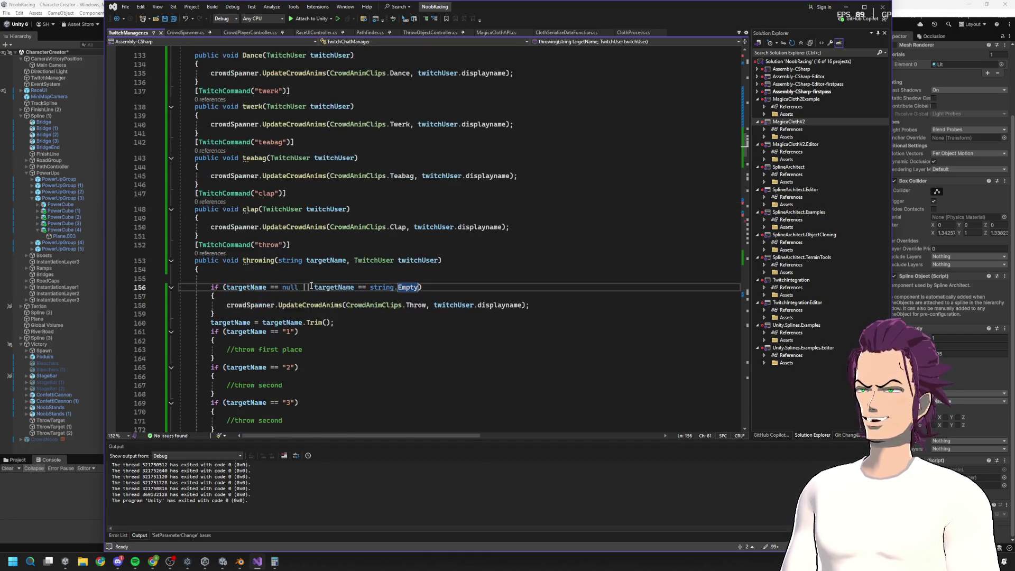
scroll(290, 252, "up", 20)
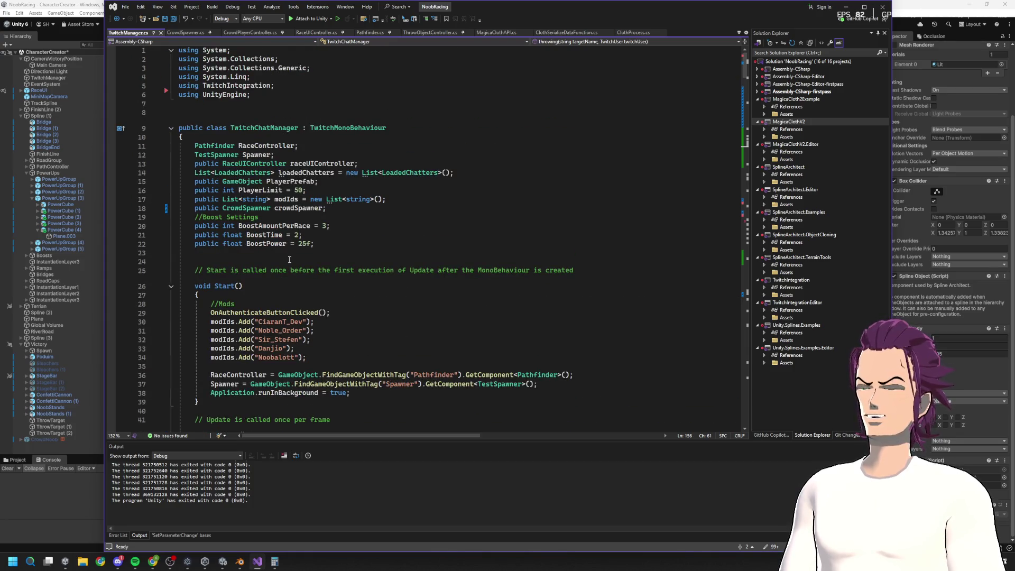
scroll(290, 260, "down", 20)
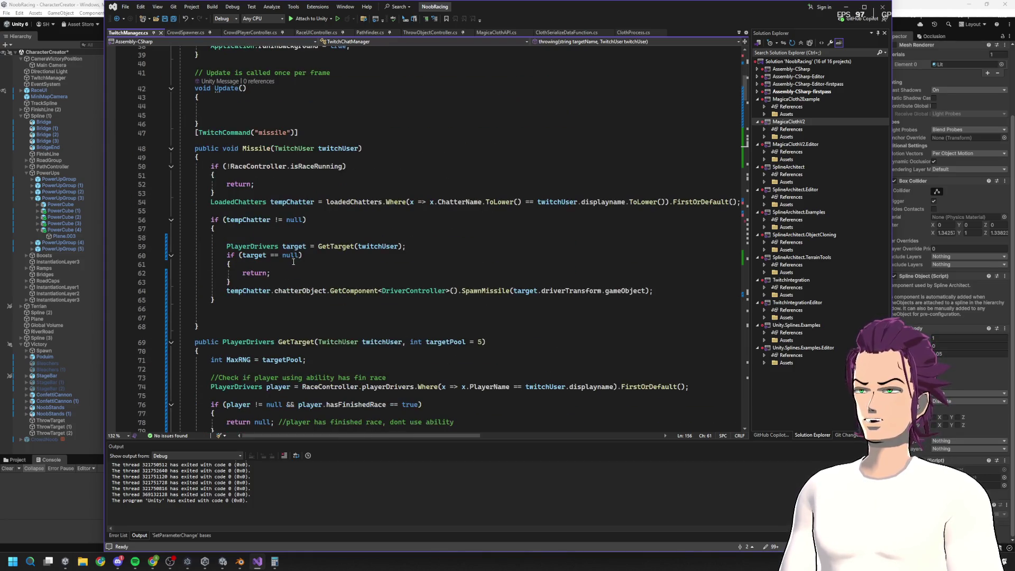
scroll(299, 251, "down", 20)
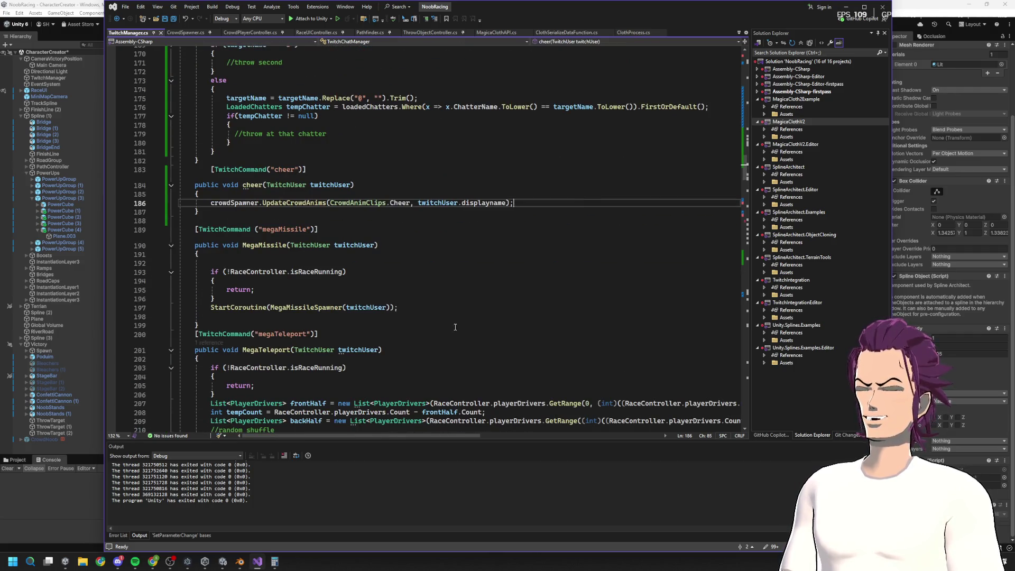
scroll(452, 292, "down", 20)
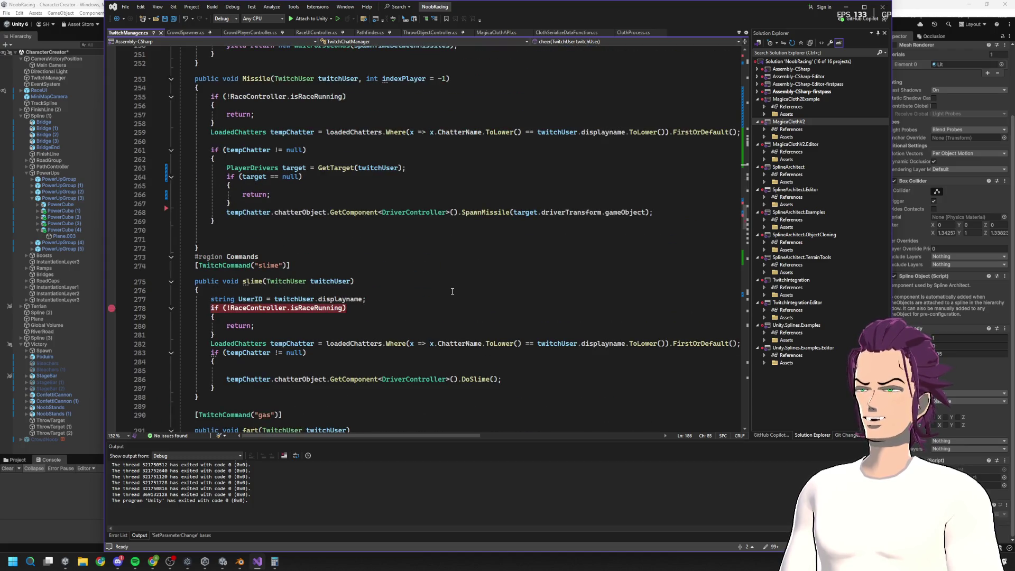
scroll(452, 291, "down", 20)
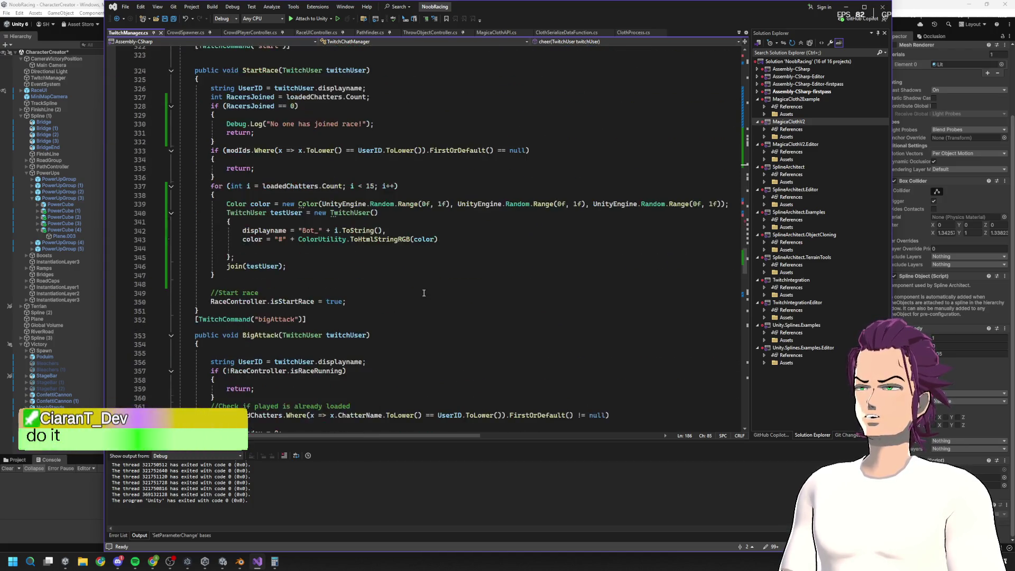
Step: Change the testJoin loop limit on line 394 to 1000, save TwitchManager.cs, and minimize Visual Studio
scroll(423, 293, "down", 19)
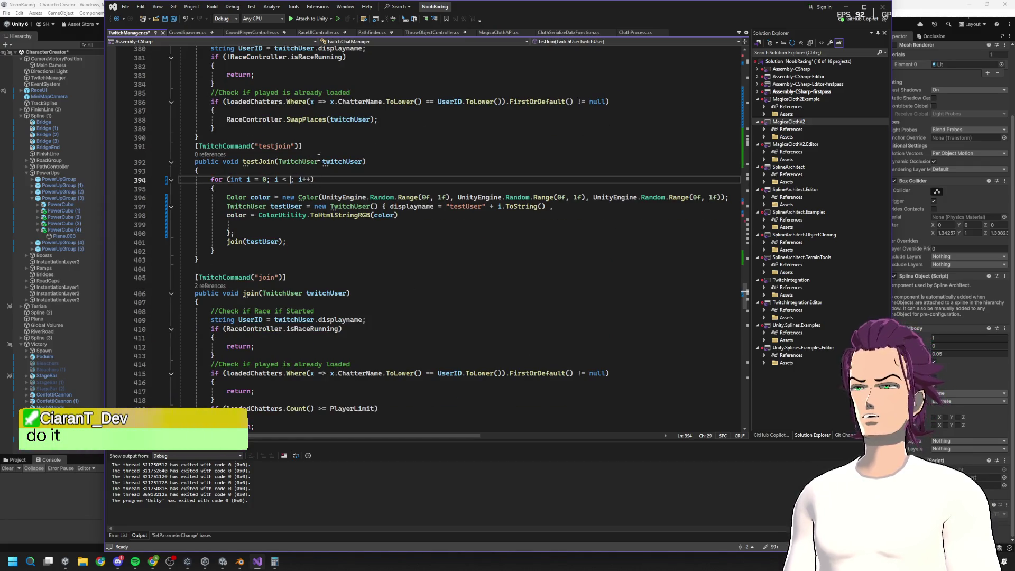
type("1000")
key("ctrl+s")
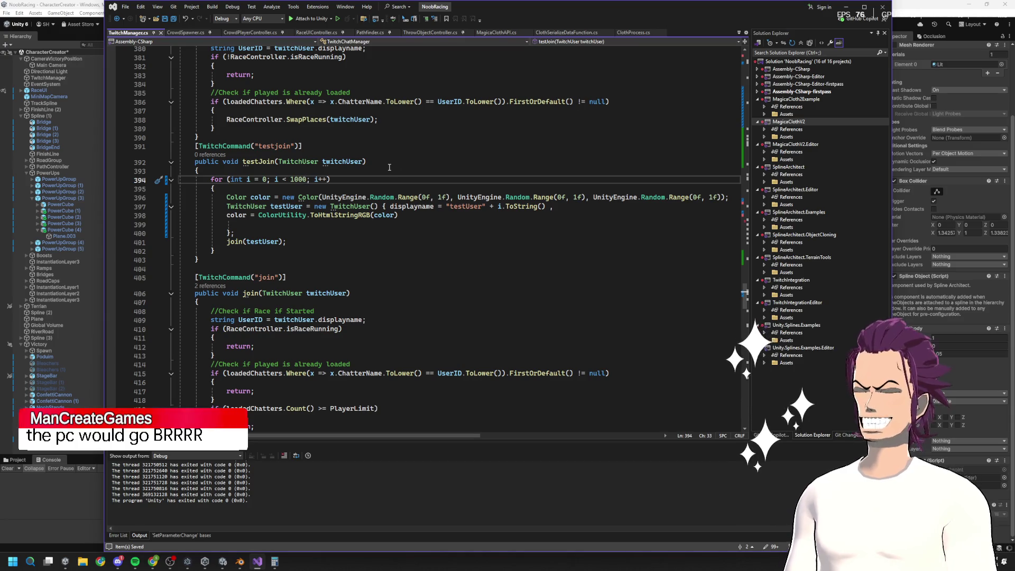
left_click(846, 8)
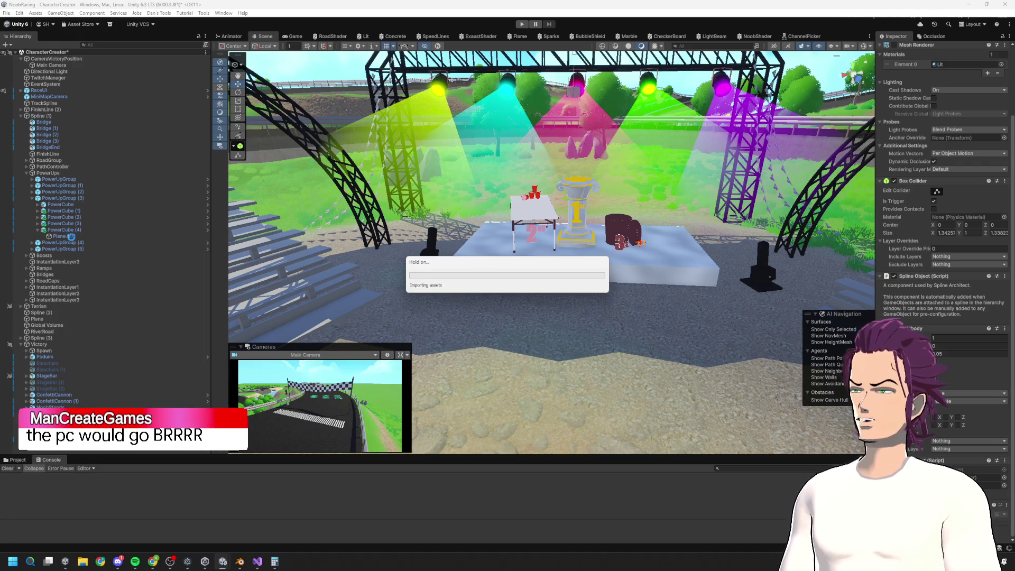
Step: Select Spline (1) and then PathController in the Hierarchy, then switch to Visual Studio
left_click(44, 117)
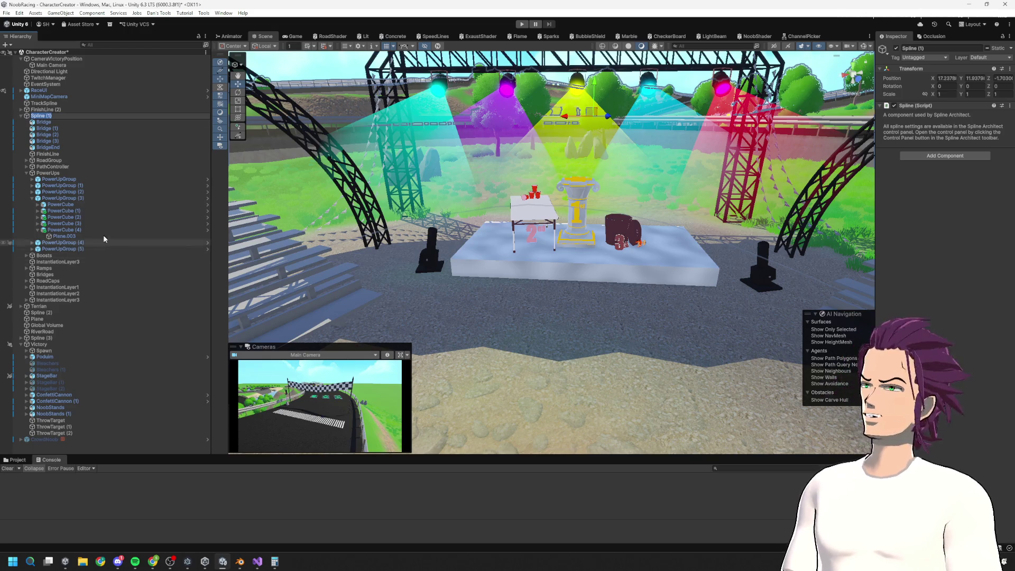
left_click(53, 167)
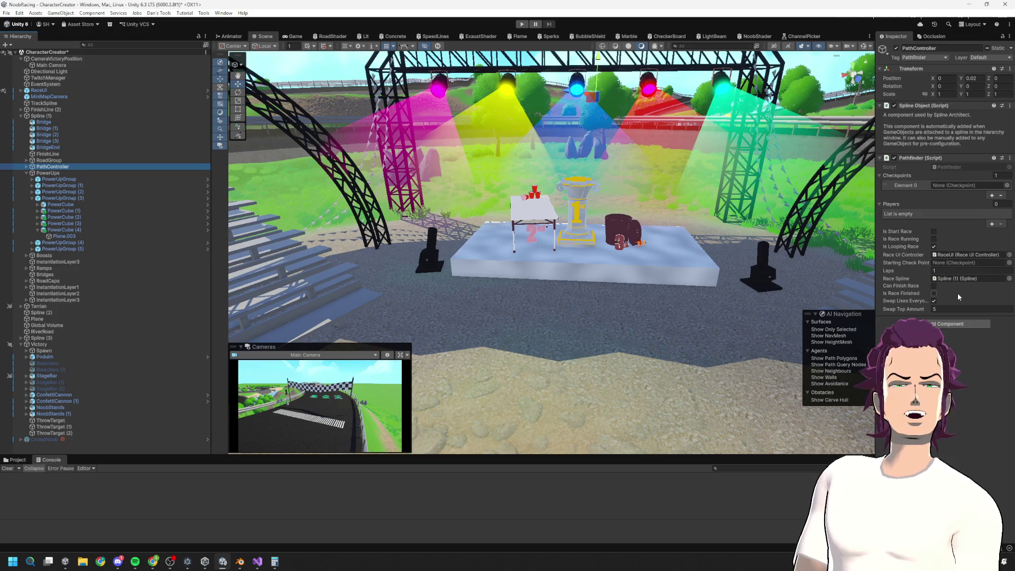
key("alt+Tab")
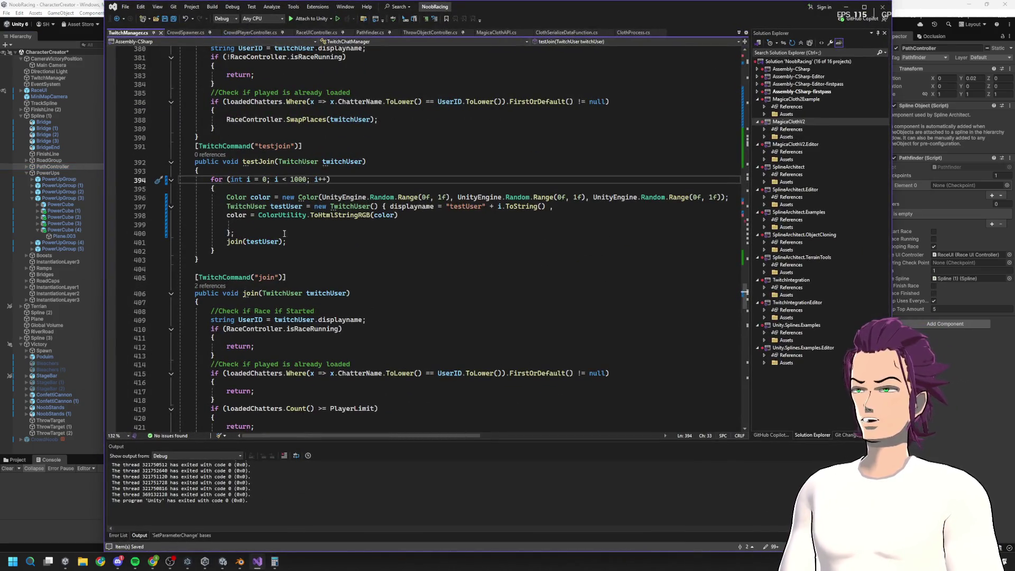
Step: Inspect the testJoin loop's join call and the SpawnPlayer method it relies on
left_click(289, 236)
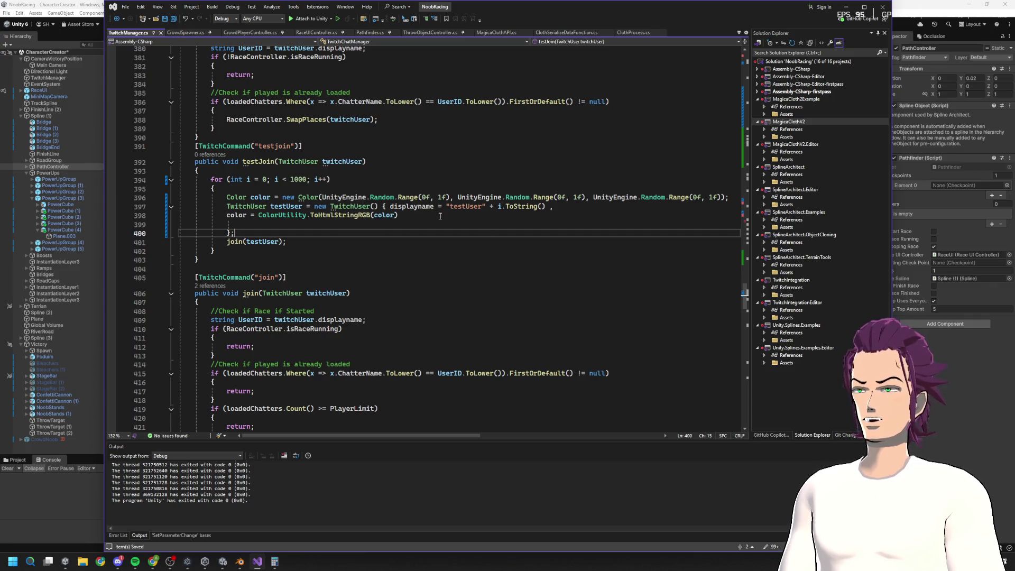
left_click(237, 244)
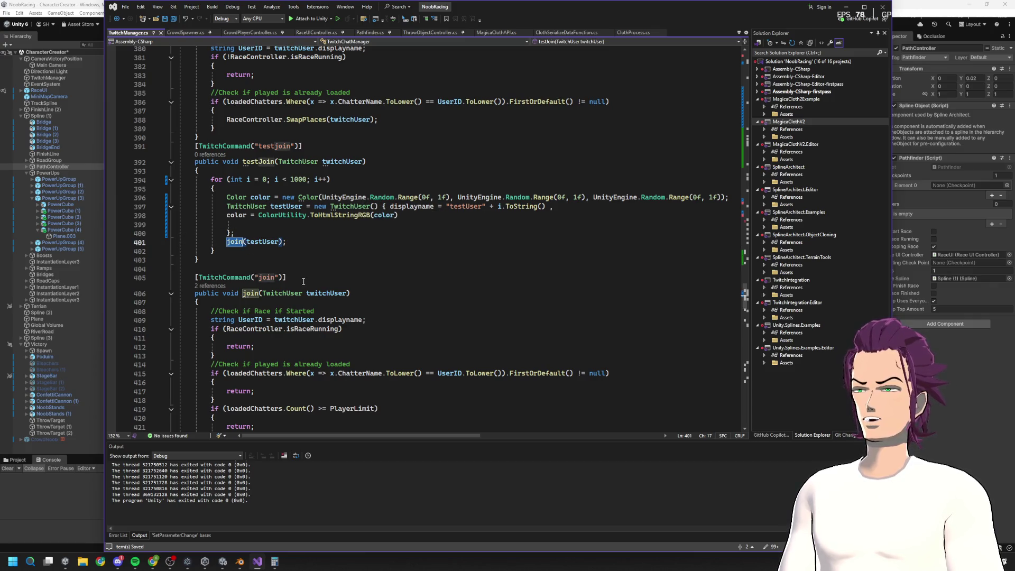
scroll(303, 281, "down", 7)
scroll(369, 296, "down", 5)
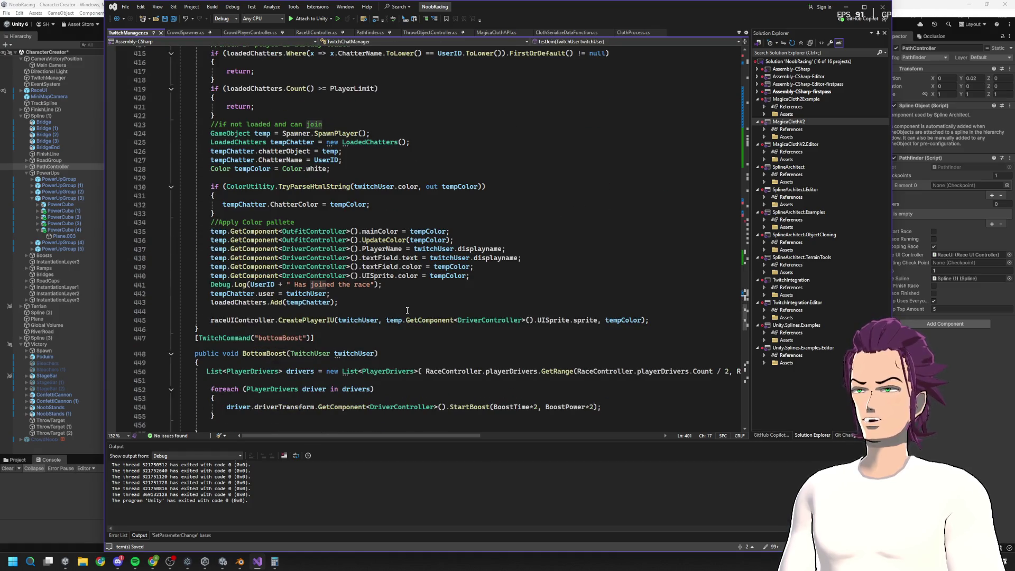
scroll(402, 296, "up", 6)
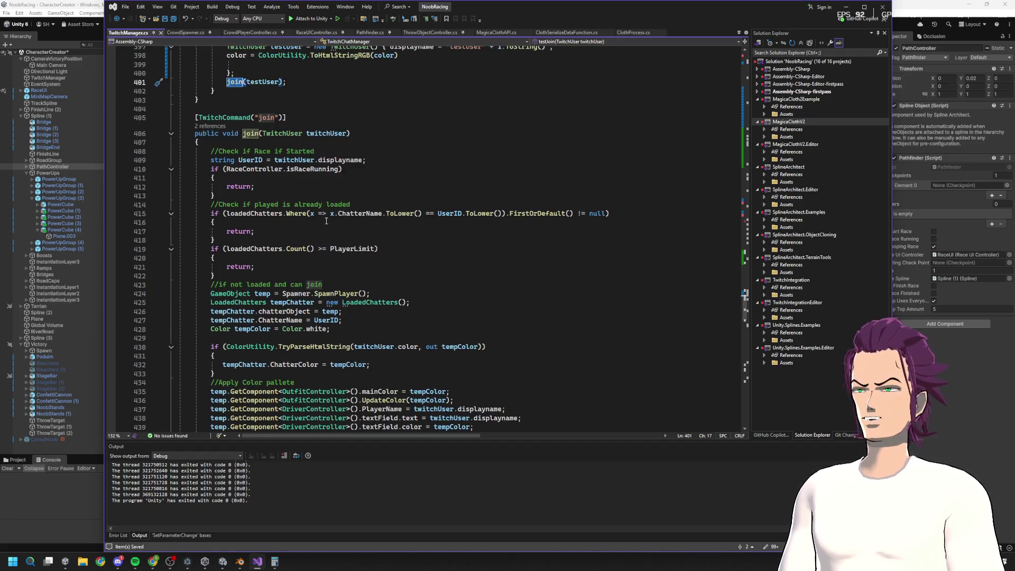
scroll(326, 235, "down", 4)
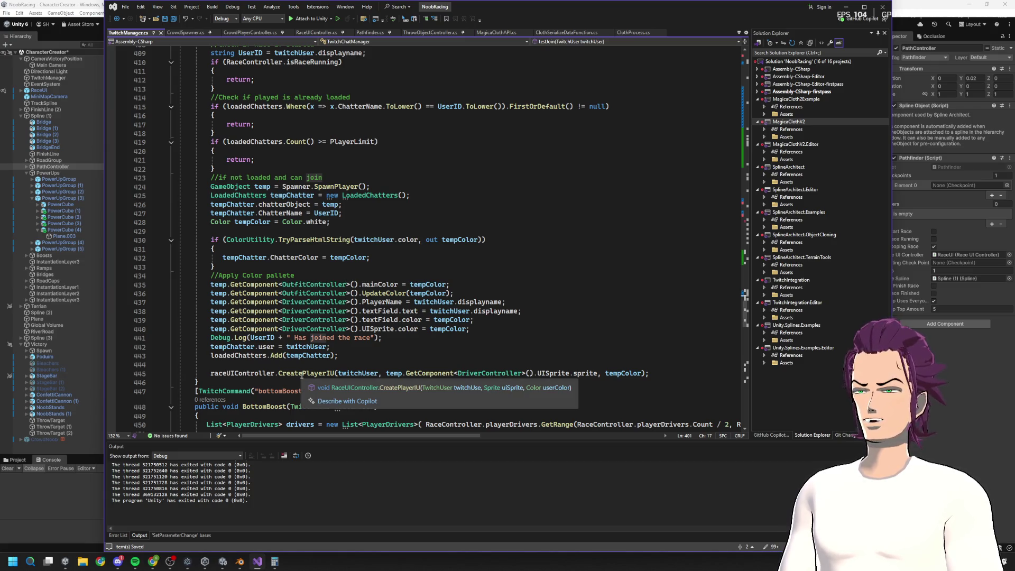
left_click(279, 356)
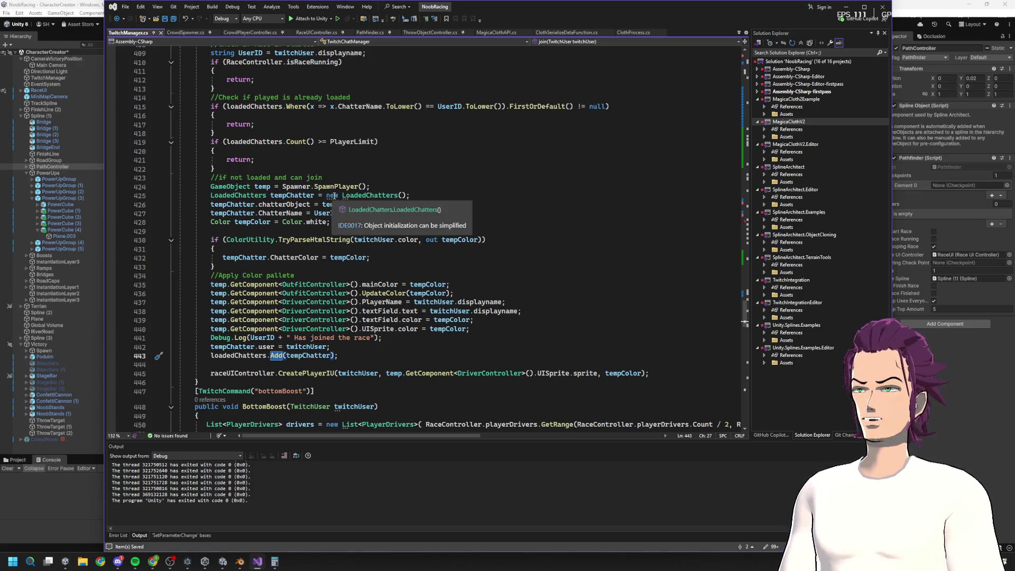
double_click(342, 187)
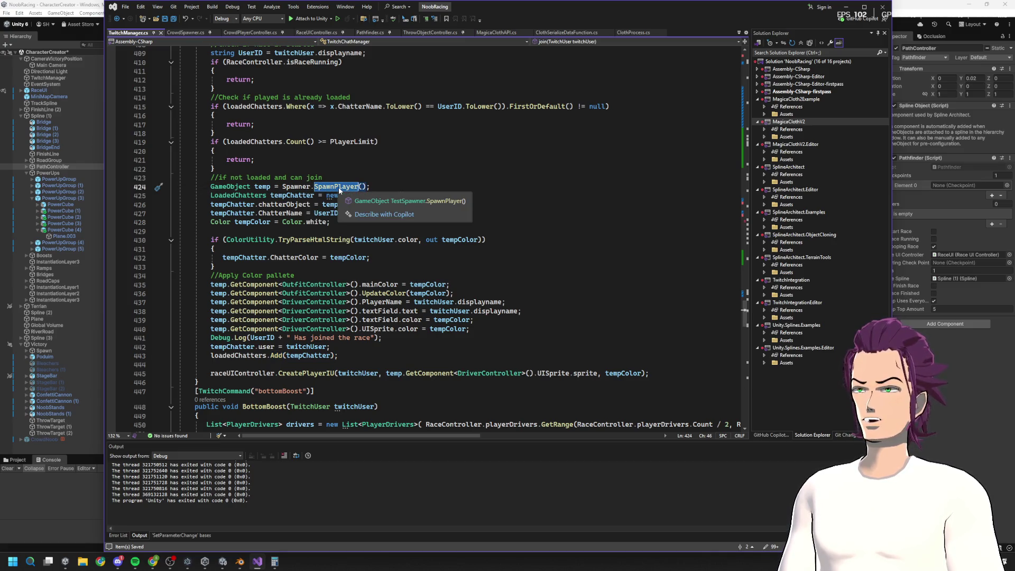
scroll(343, 190, "up", 2)
Step: Go to PlayerLimit's definition, replace its default 50 with 1000, and minimize Visual Studio
double_click(354, 195)
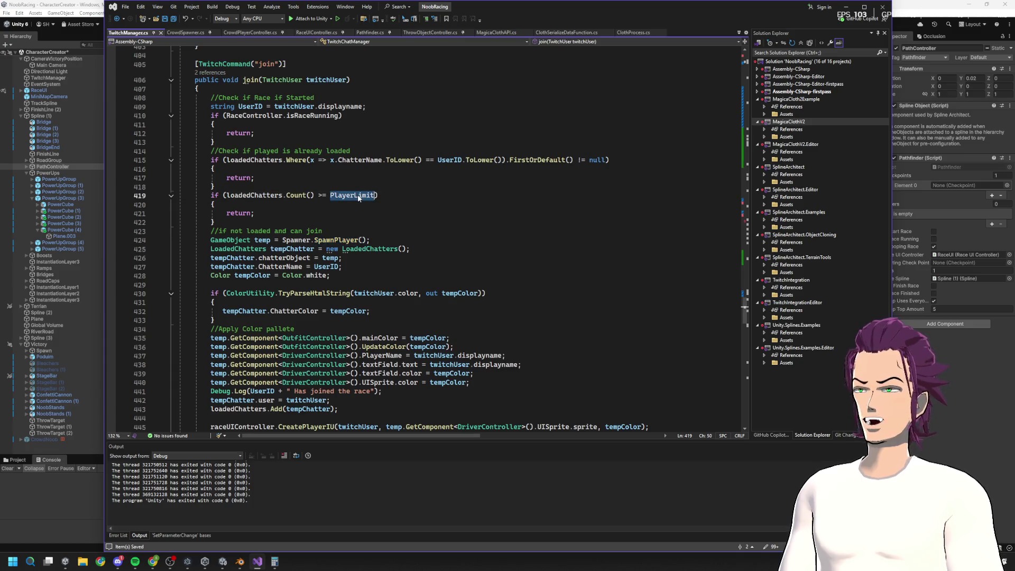
right_click(357, 196)
left_click(401, 251)
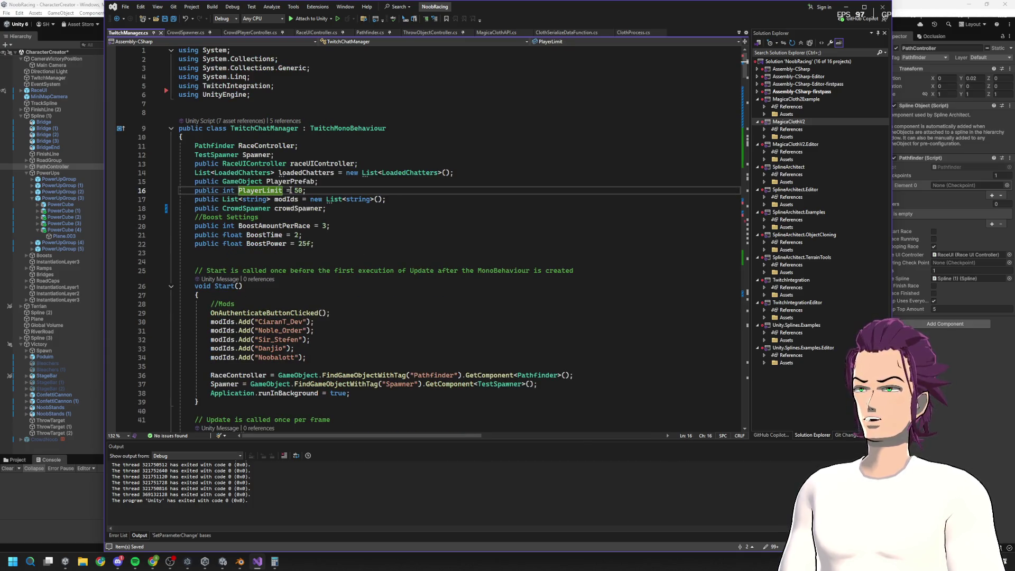
left_click_drag(303, 191, 291, 191)
key("Delete")
type("100")
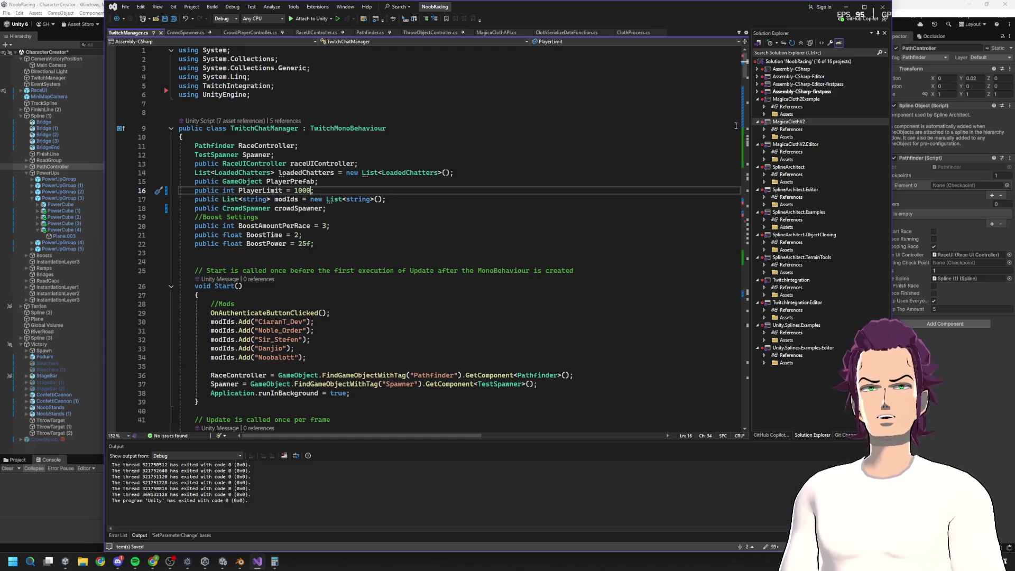
left_click(846, 7)
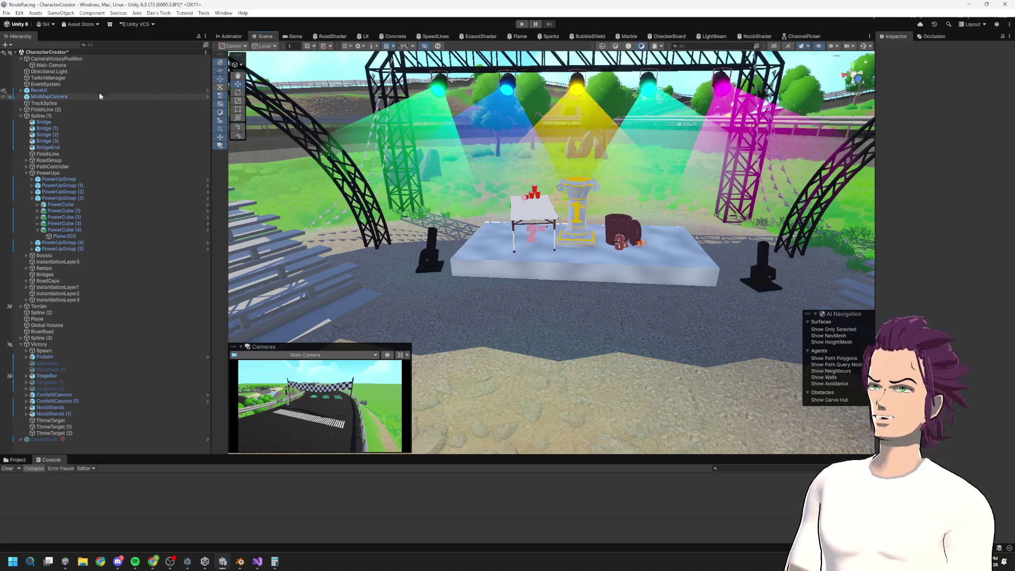
Step: Set TwitchManager's Player Limit to 1000 in the Inspector, save, and enter Play mode
left_click(48, 78)
left_click(934, 138)
type("1000s")
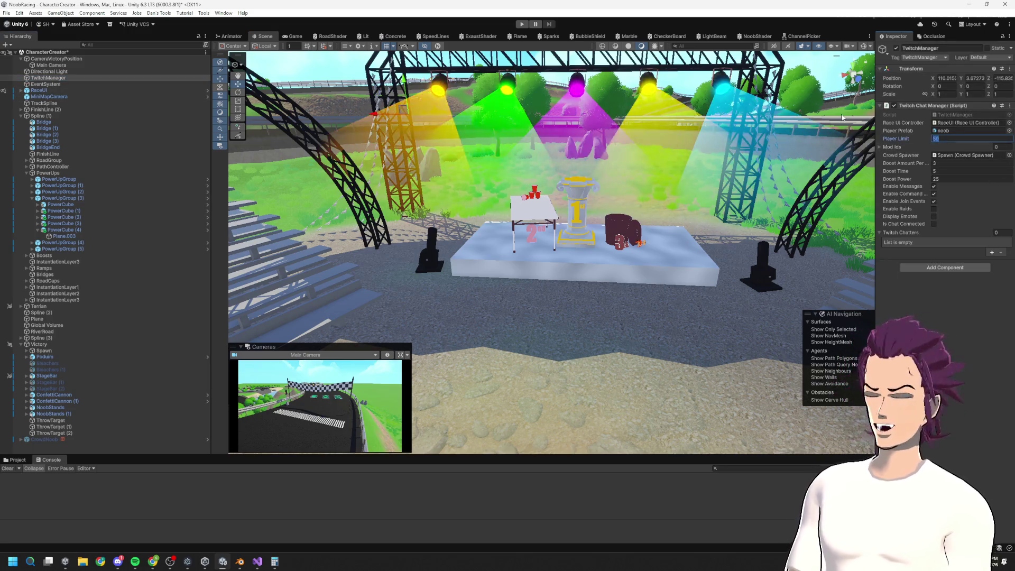
key("ctrl+s")
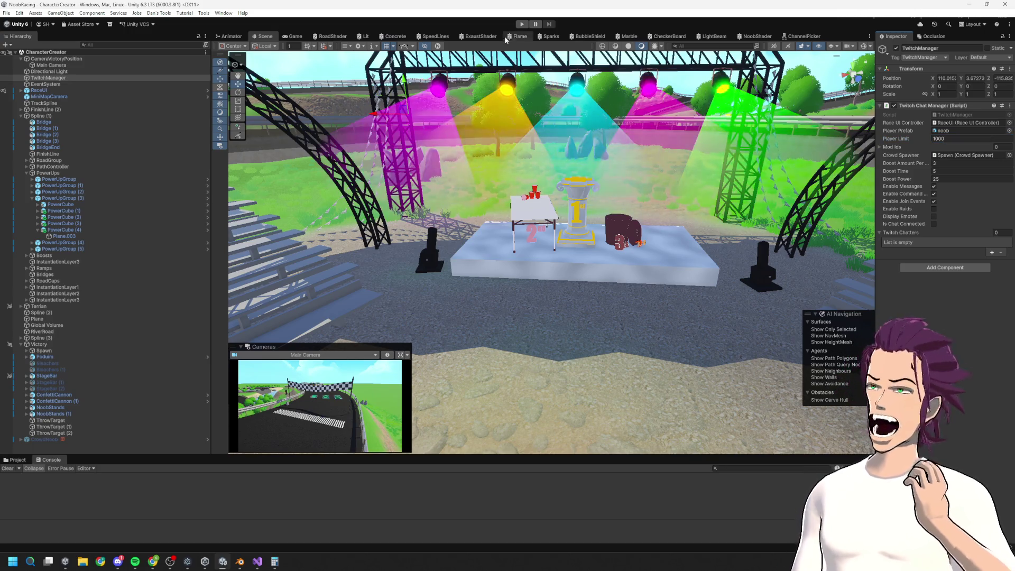
left_click(522, 25)
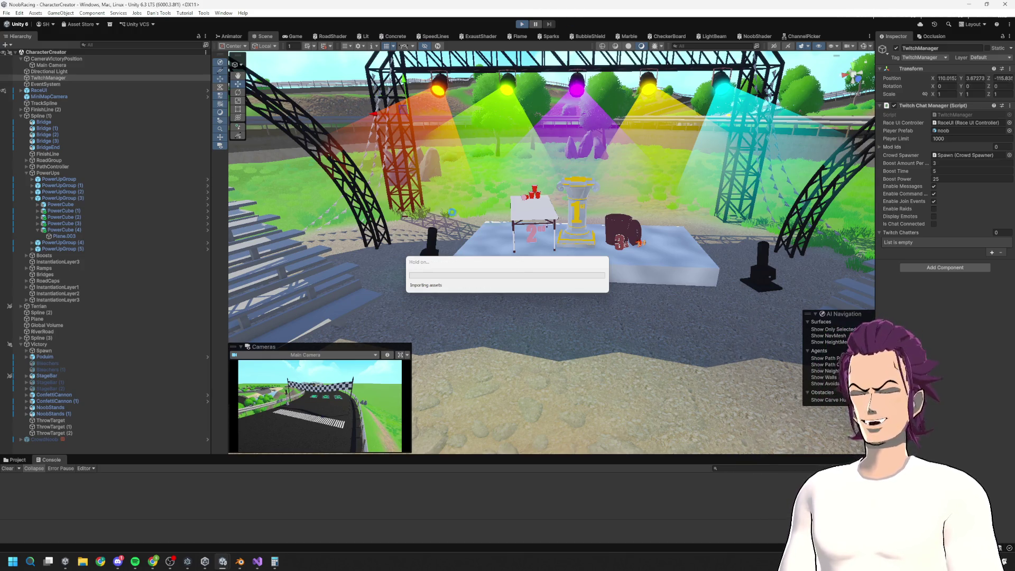
key("alt+Tab")
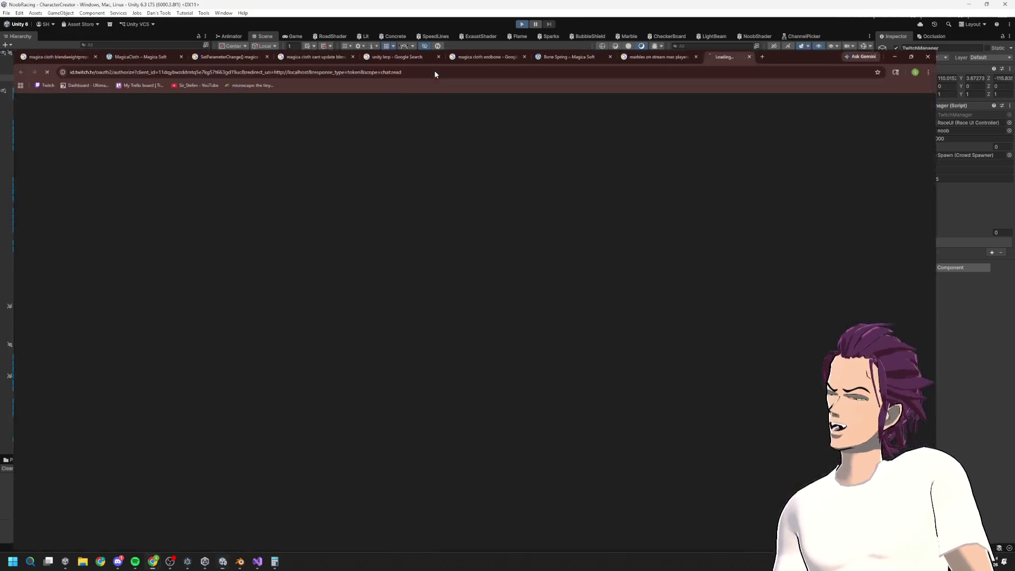
left_click(976, 3)
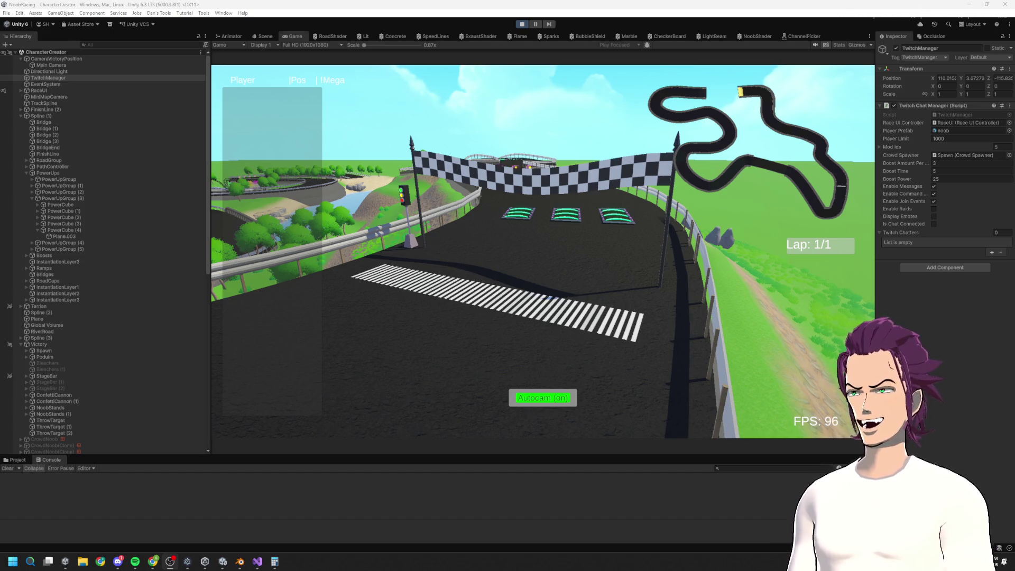
Step: Spawn the test racers with T, watch the race in Scene and Game views until it finishes, then stop
key("t")
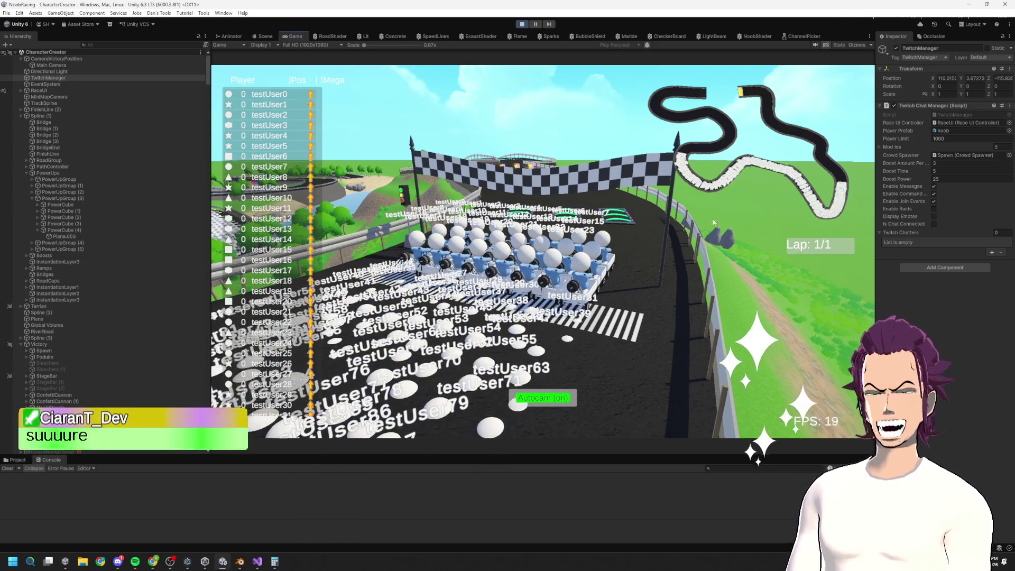
left_click(266, 37)
mouse_move(631, 219)
left_mouse_down()
mouse_move(502, 159)
mouse_move(426, 140)
mouse_move(587, 132)
mouse_move(662, 194)
mouse_move(529, 153)
left_mouse_up()
left_click(293, 36)
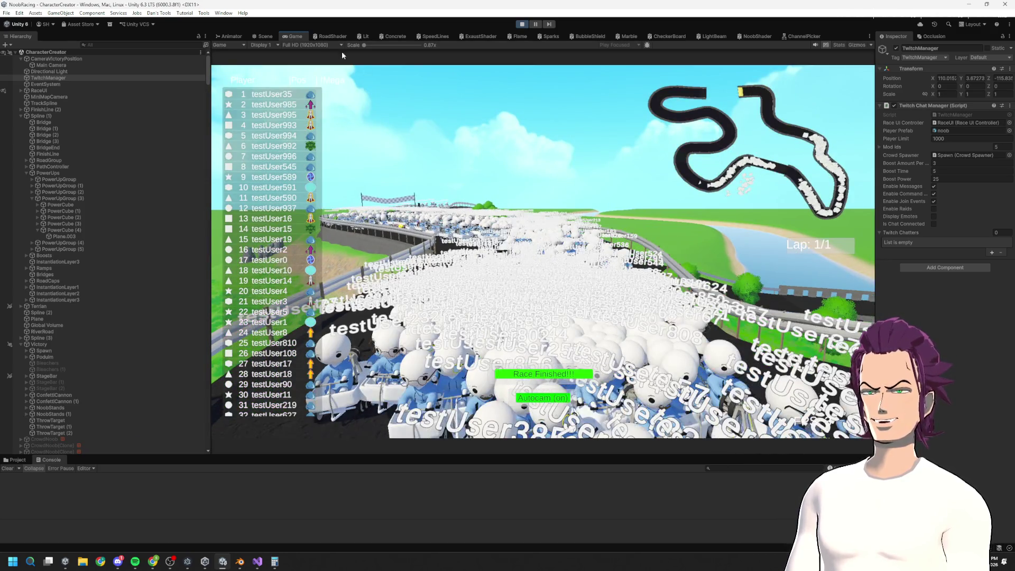
left_click(261, 38)
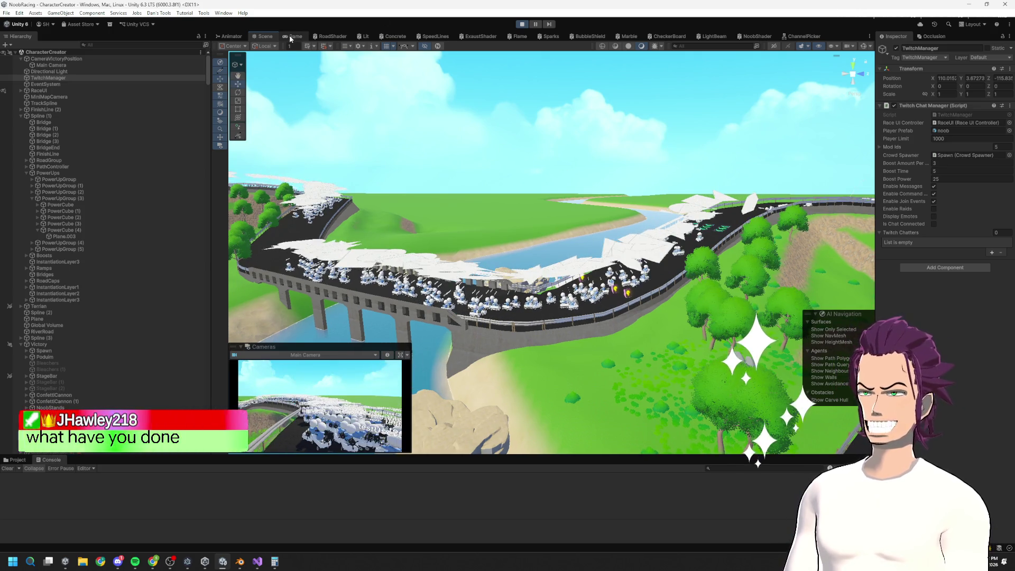
key("ctrl+2")
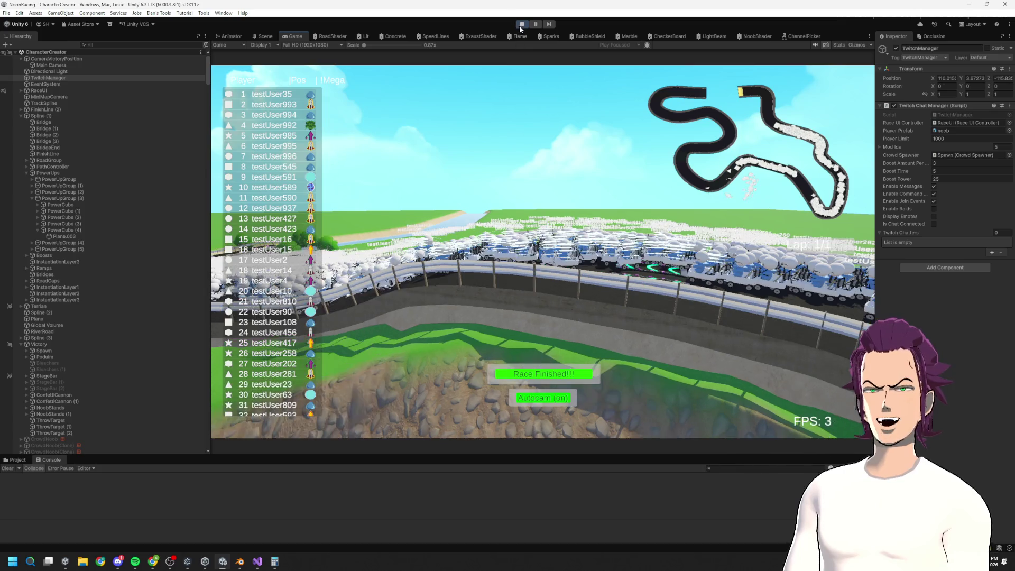
left_click(521, 24)
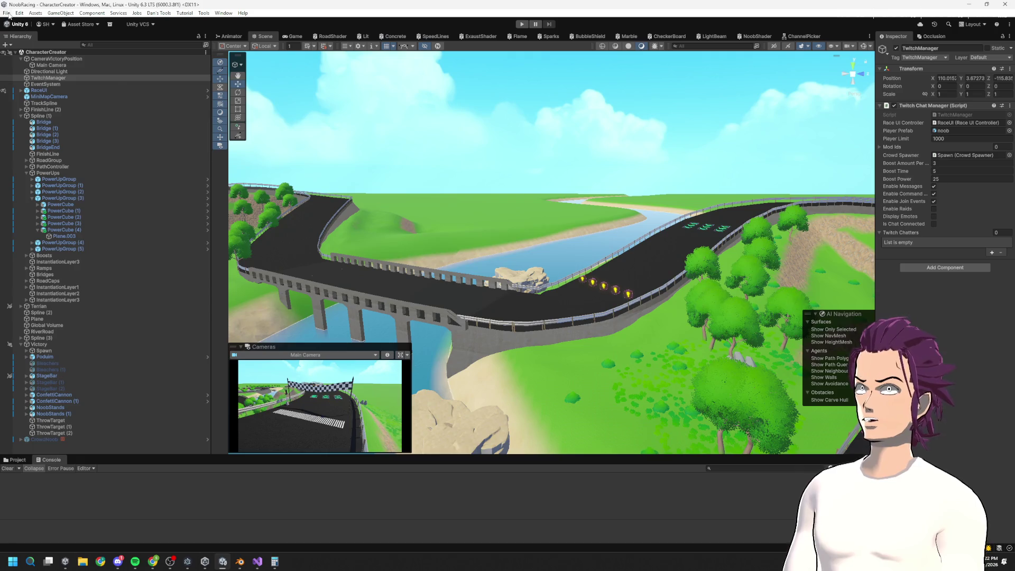
Step: Run File > Build And Run to build and launch the standalone game
left_click(7, 13)
left_click(38, 121)
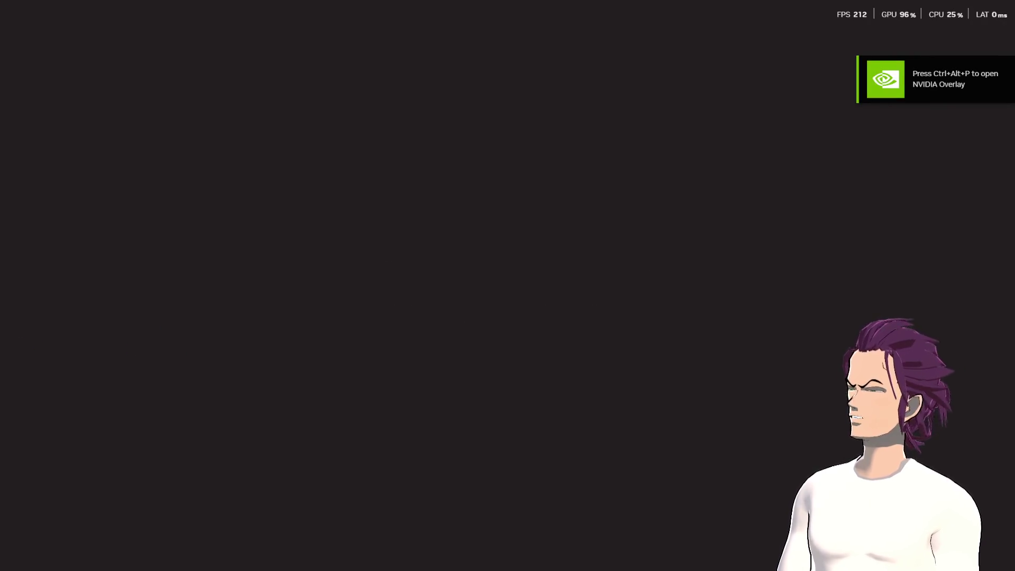
Step: Switch to Chrome and minimize it, revealing the built game's start line with Lap 1/1
key("alt+Tab")
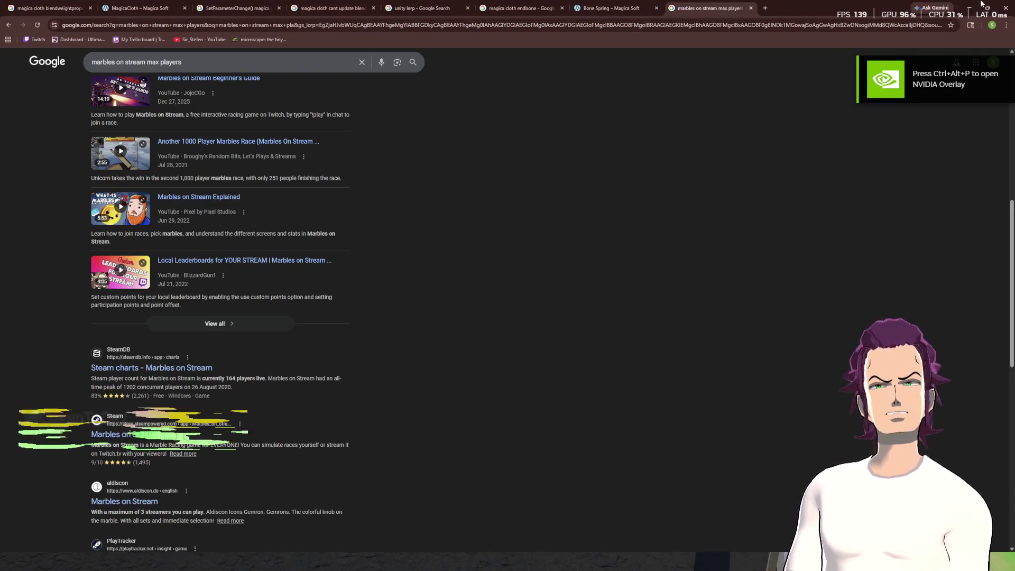
left_click(974, 8)
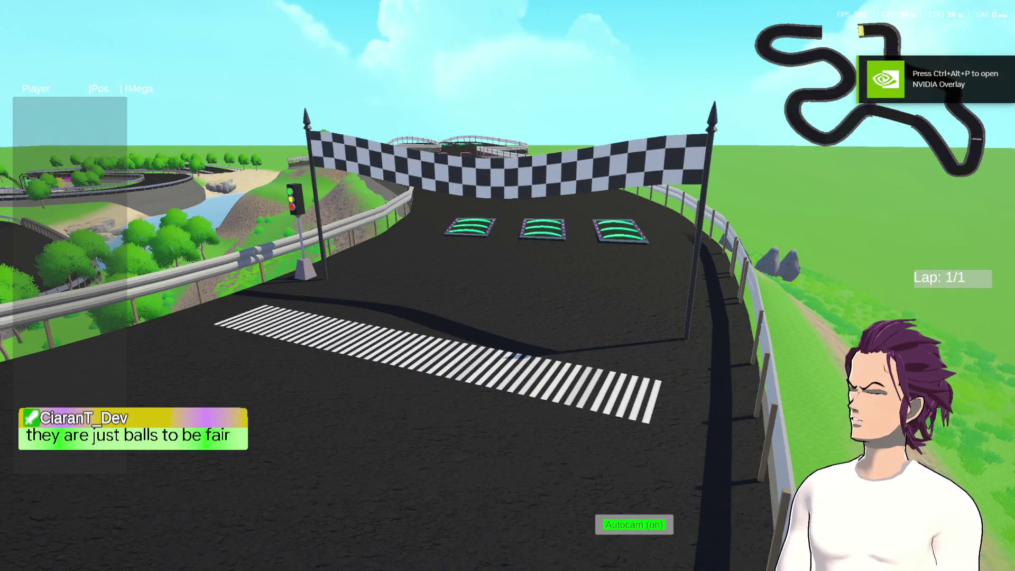
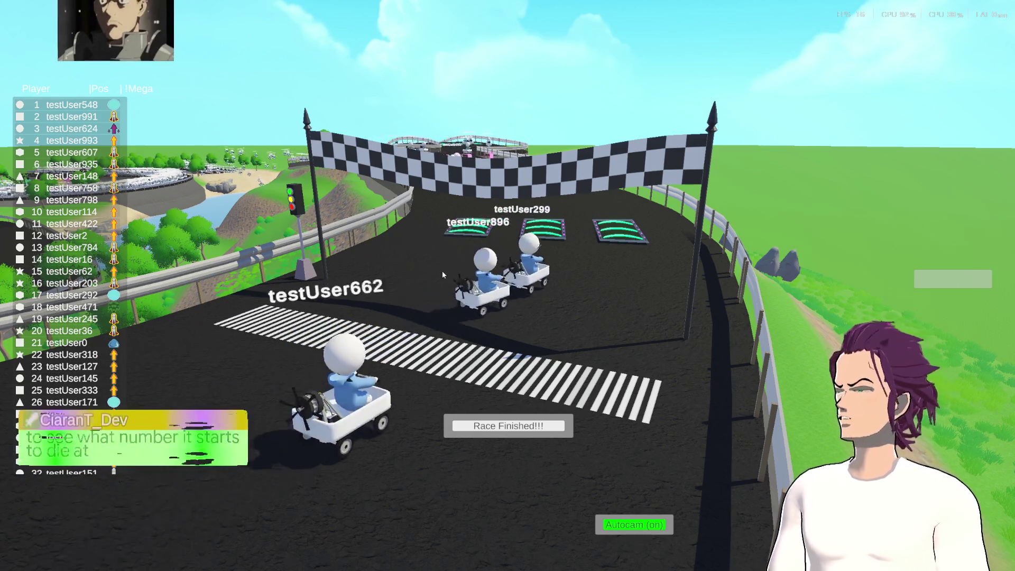
Step: Close the NoobRacing game window from its taskbar icon, then dismiss the Start menu
key("super")
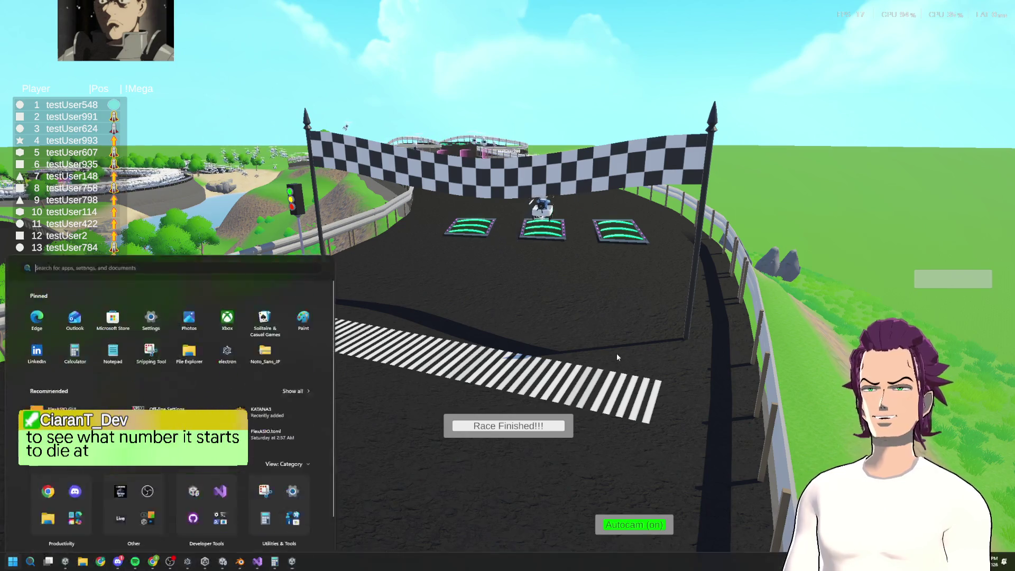
right_click(293, 559)
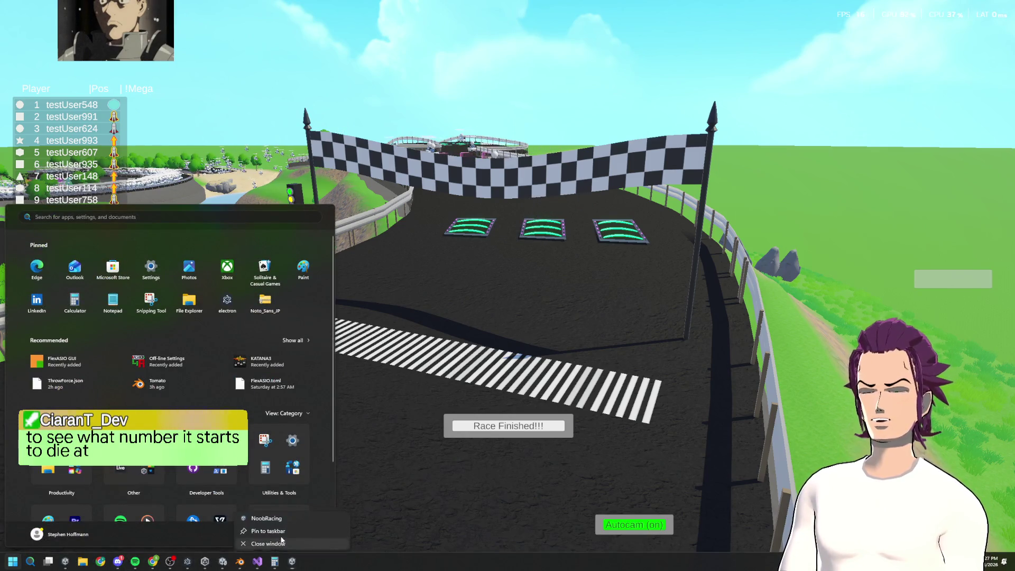
left_click(280, 539)
key("Escape")
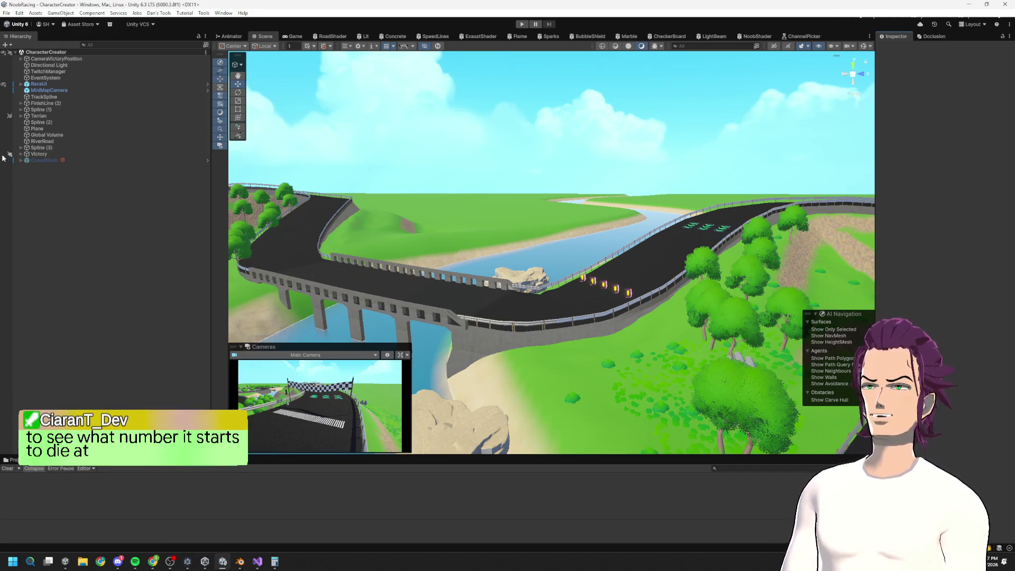
Step: Select TwitchManager and change its Twitch Chat Manager Player Limit from 1000 to 500
left_click(49, 161)
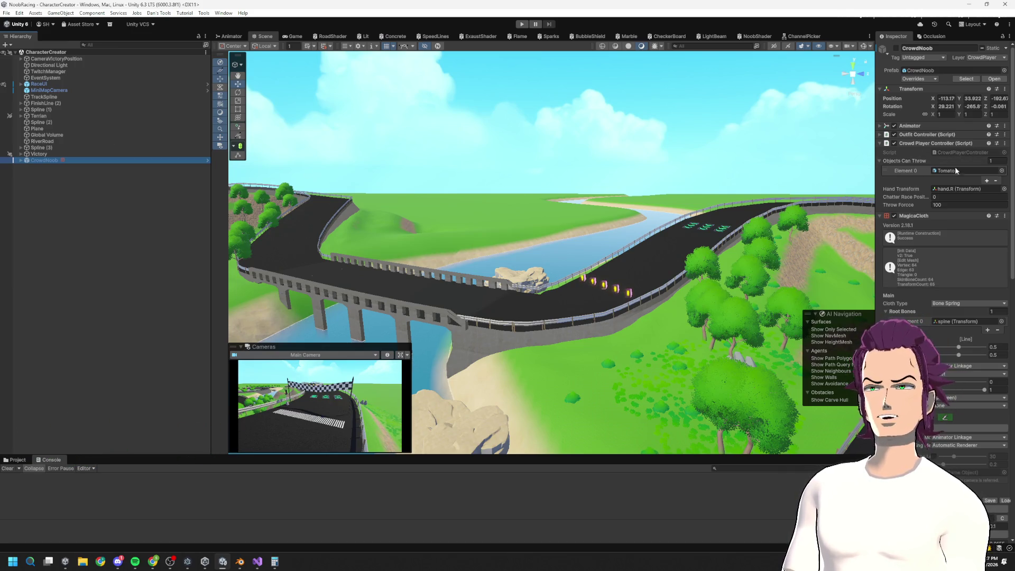
key("super")
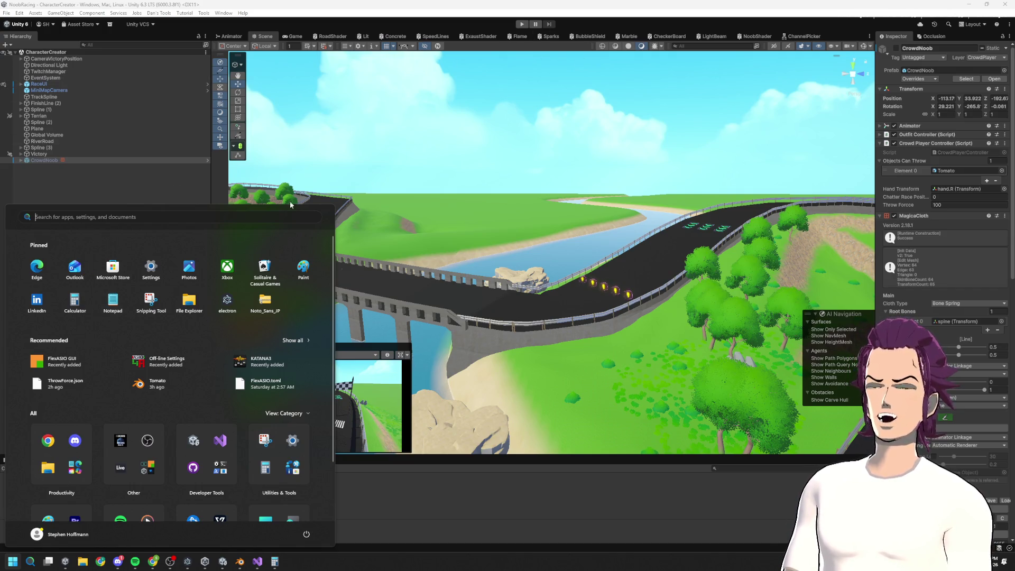
left_click(61, 181)
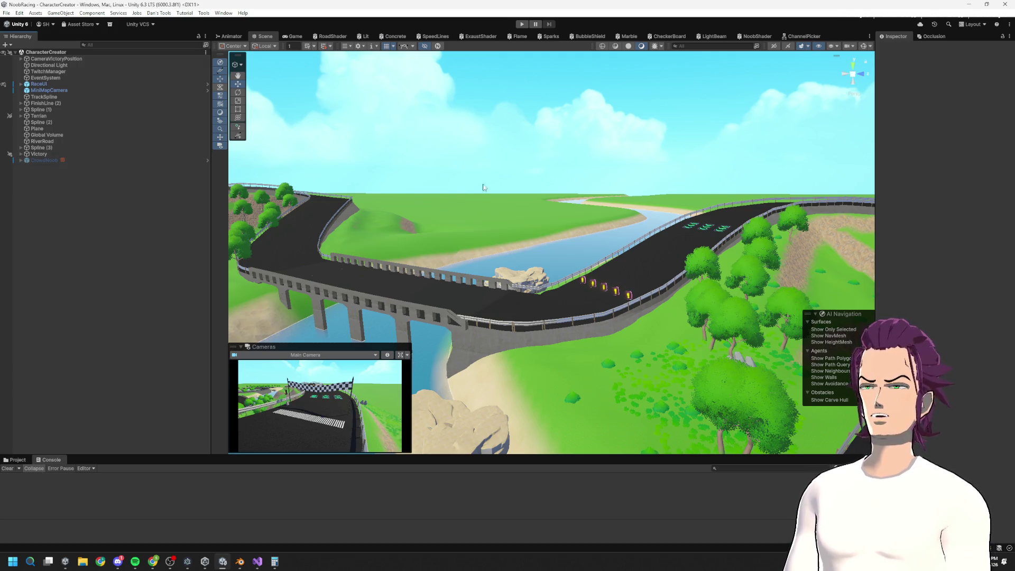
left_click(69, 71)
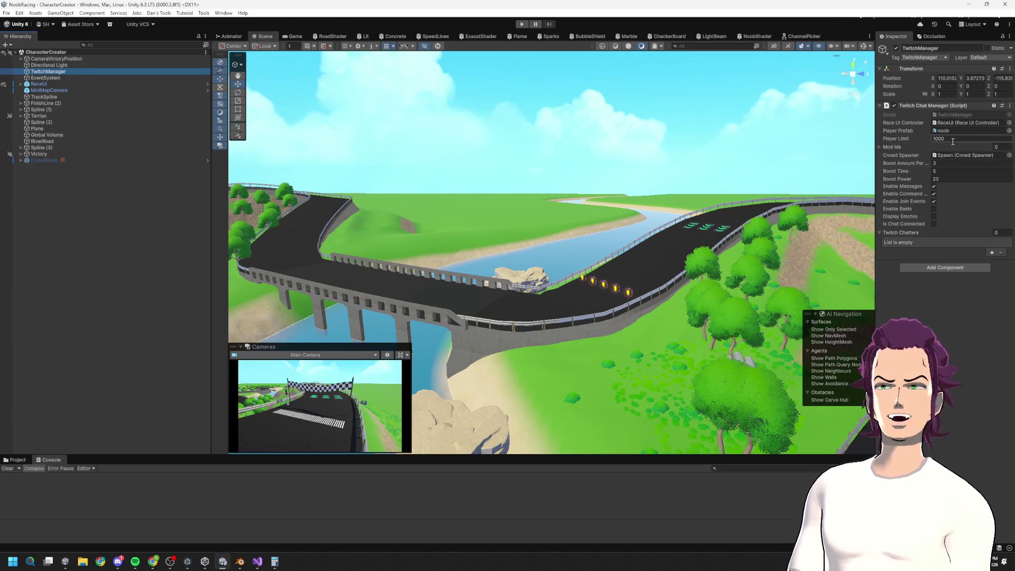
type("500")
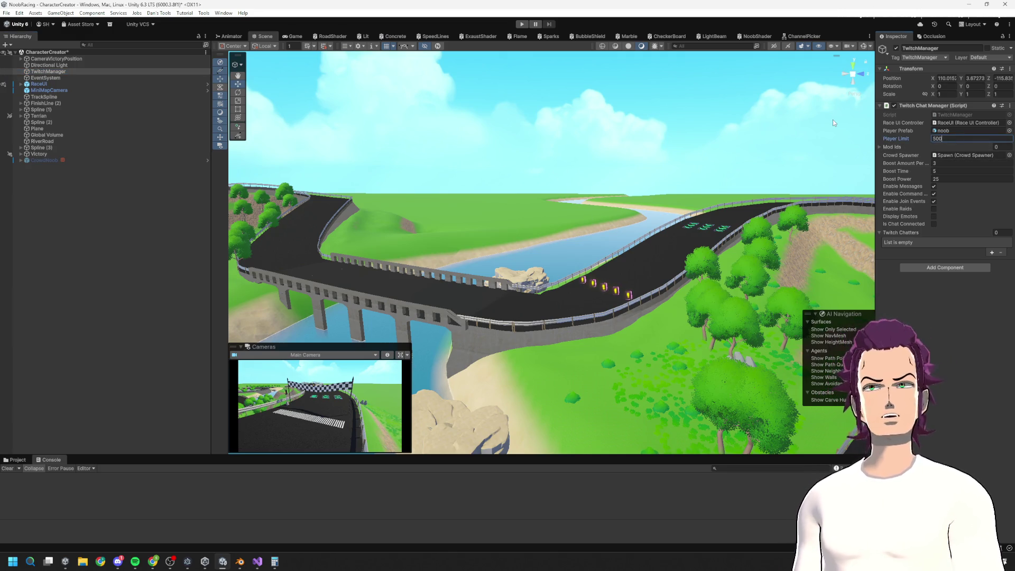
key("Return")
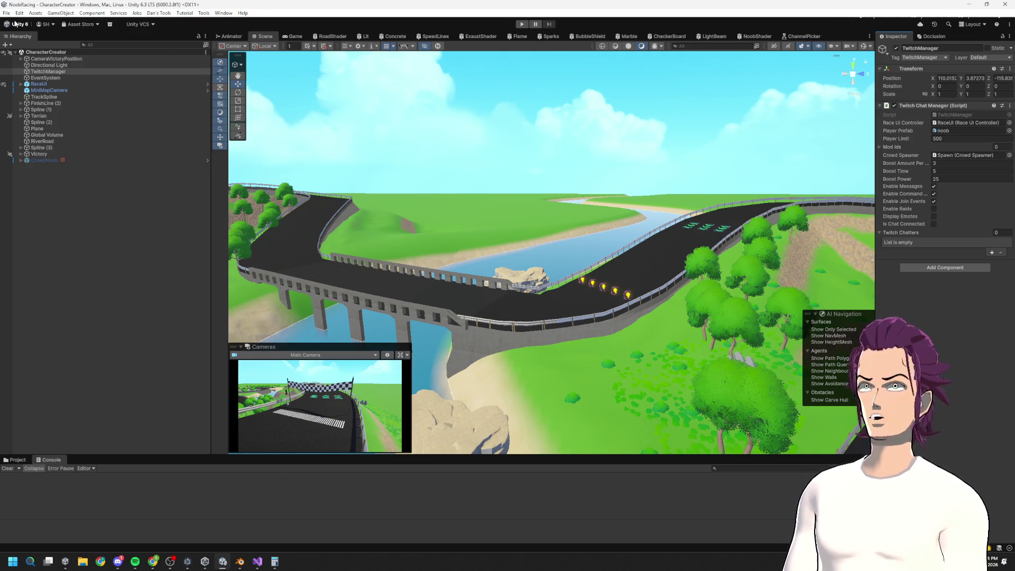
Step: Bring the Visual Studio script forward and scroll down through its code
left_click(266, 561)
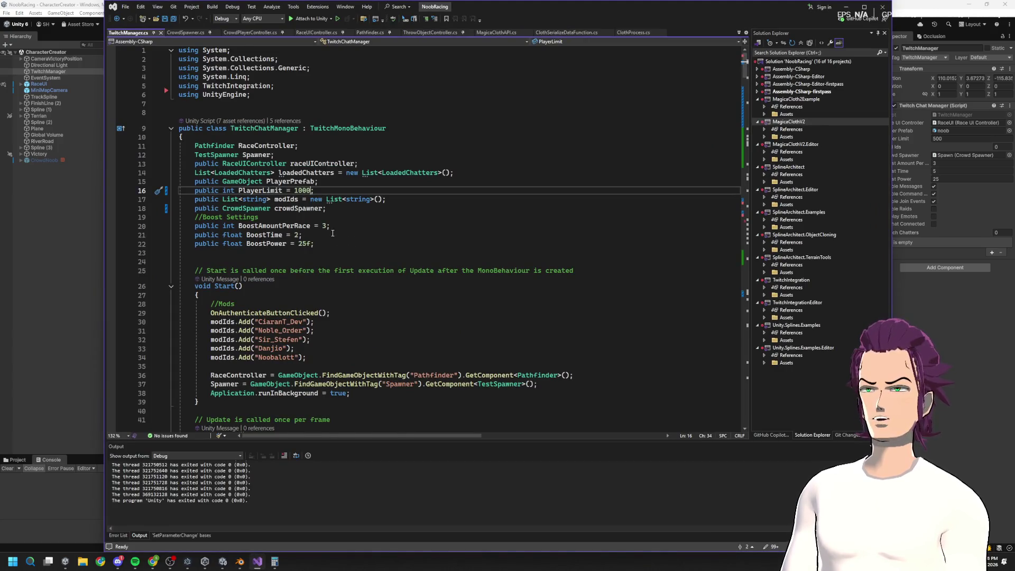
scroll(333, 233, "down", 15)
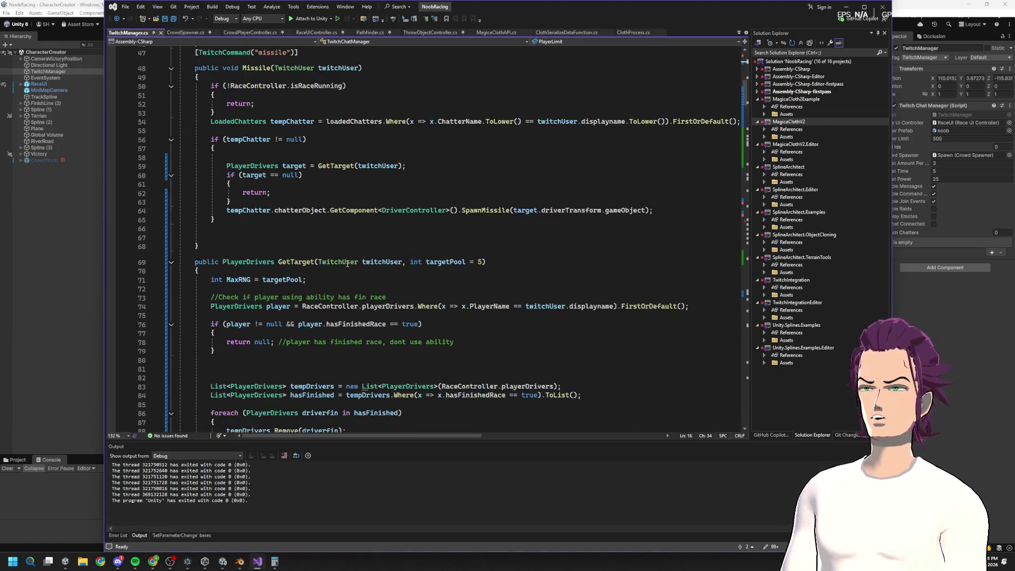
scroll(347, 263, "down", 20)
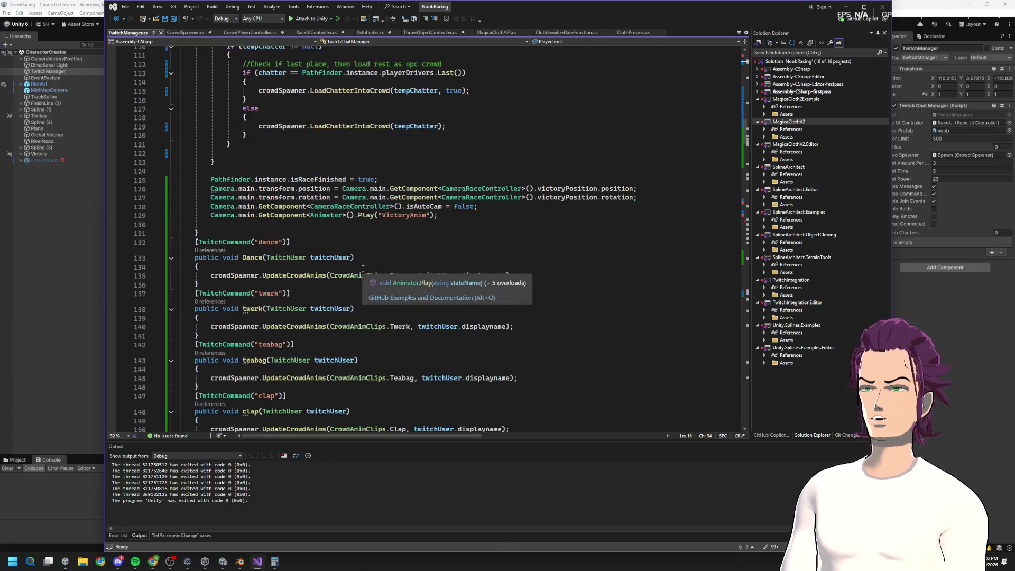
scroll(362, 269, "down", 20)
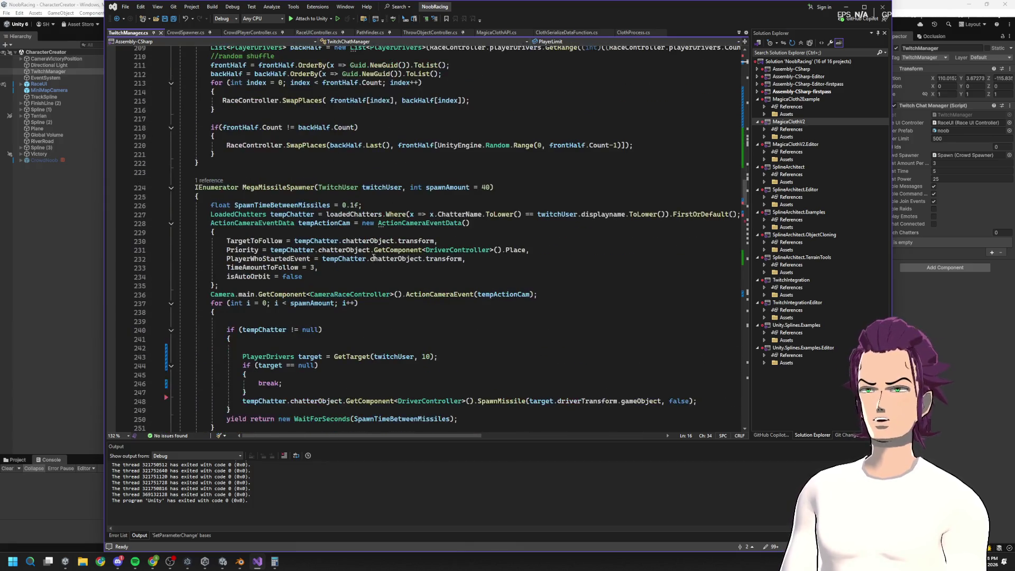
scroll(373, 258, "down", 20)
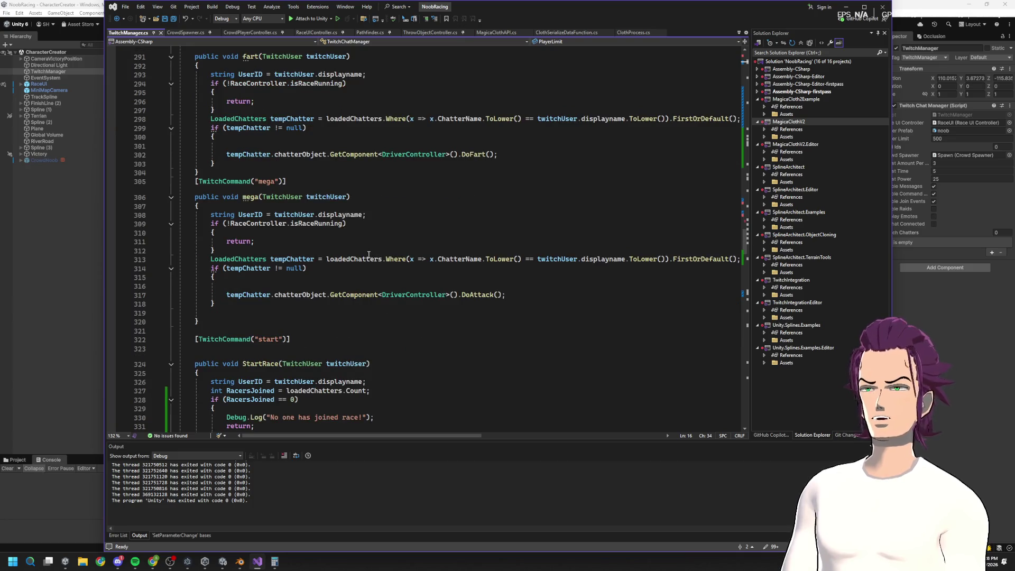
scroll(372, 263, "down", 20)
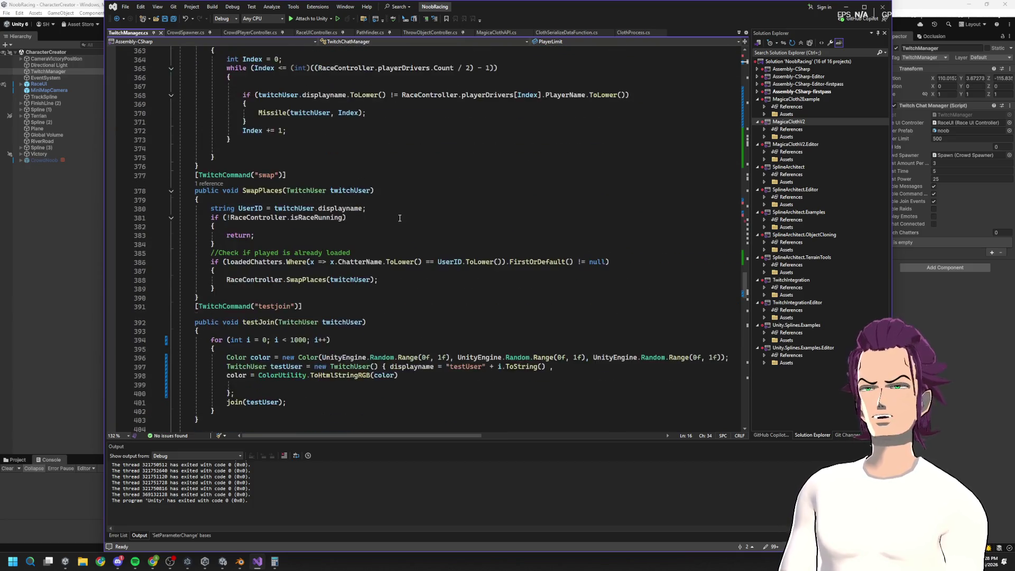
scroll(435, 217, "down", 20)
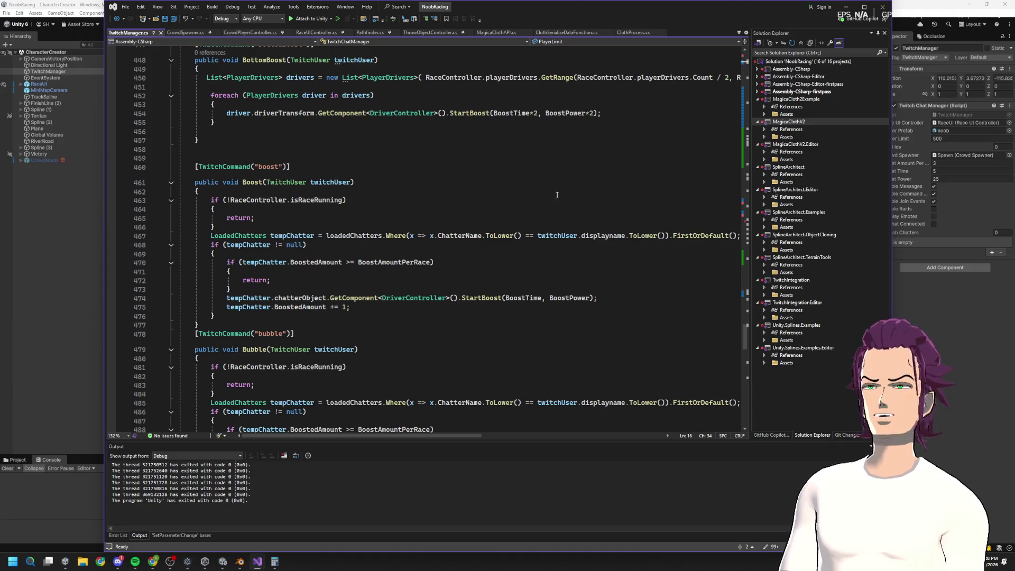
mouse_move(745, 341)
left_mouse_down()
mouse_move(725, 404)
mouse_move(746, 270)
mouse_move(731, 105)
left_mouse_up()
Step: Search for 'testjoin' and change its loop bound from 1000 to 500
left_click(512, 177)
key("ctrl+f")
type("r")
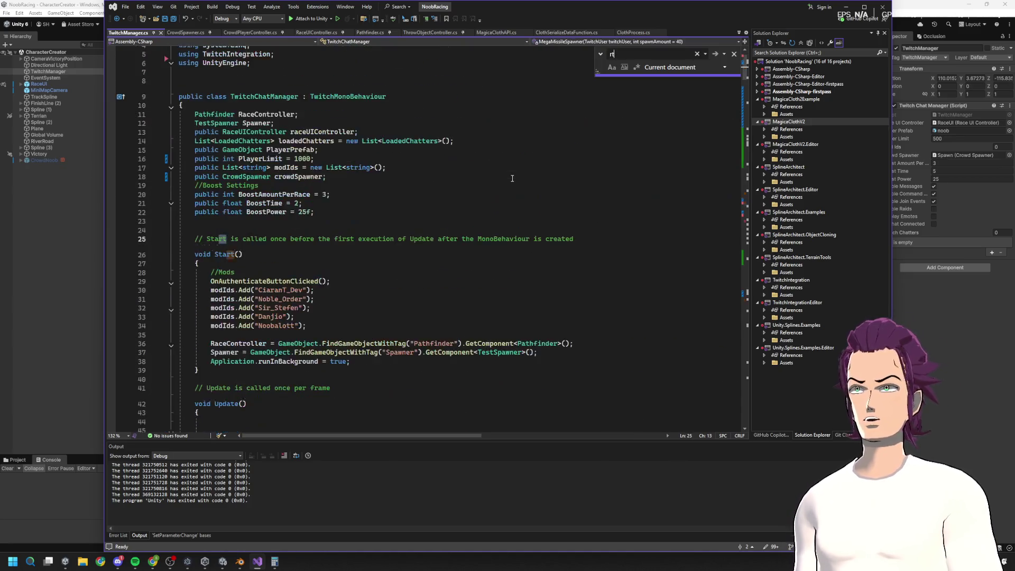
key("BackSpace")
type("test")
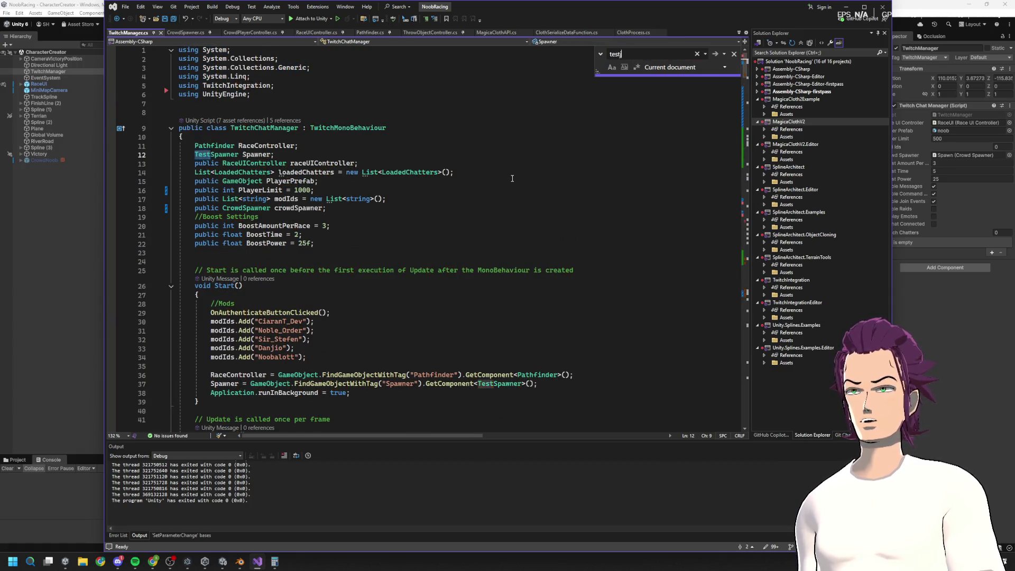
type("join")
left_click(299, 272)
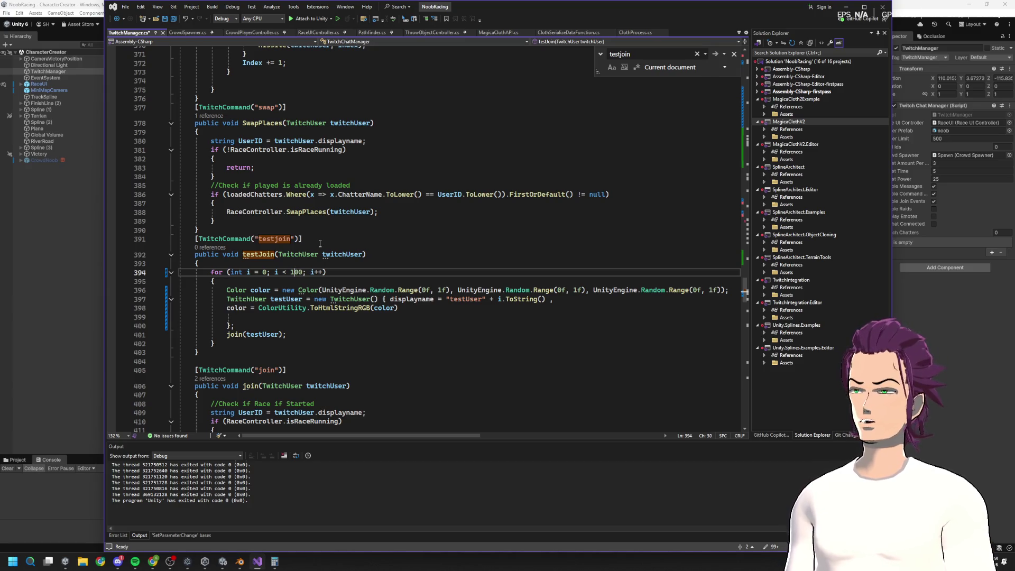
type("5")
Step: Save the edited script and return to Unity so it recompiles
left_click(440, 176)
key("ctrl+s")
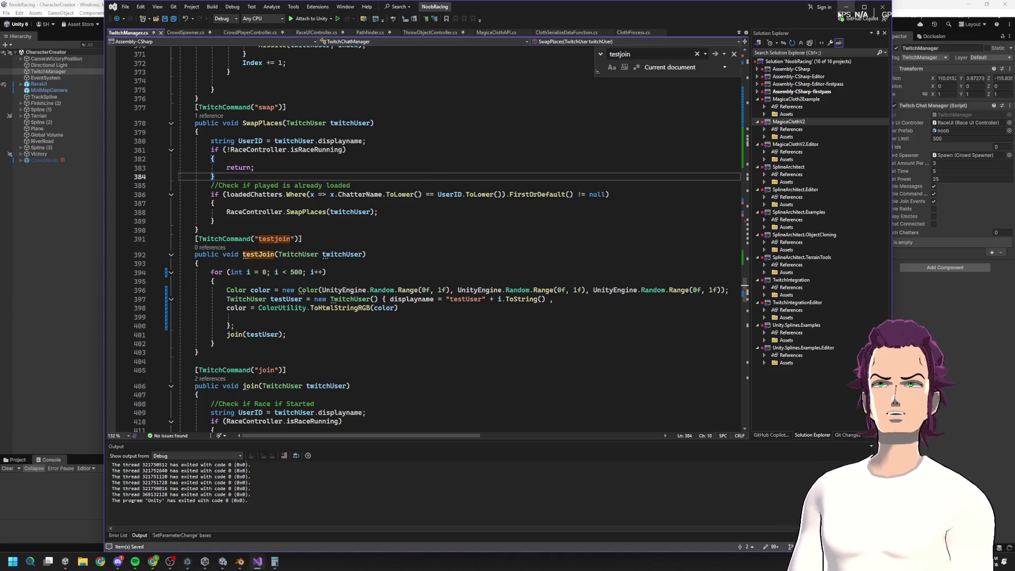
left_click(846, 7)
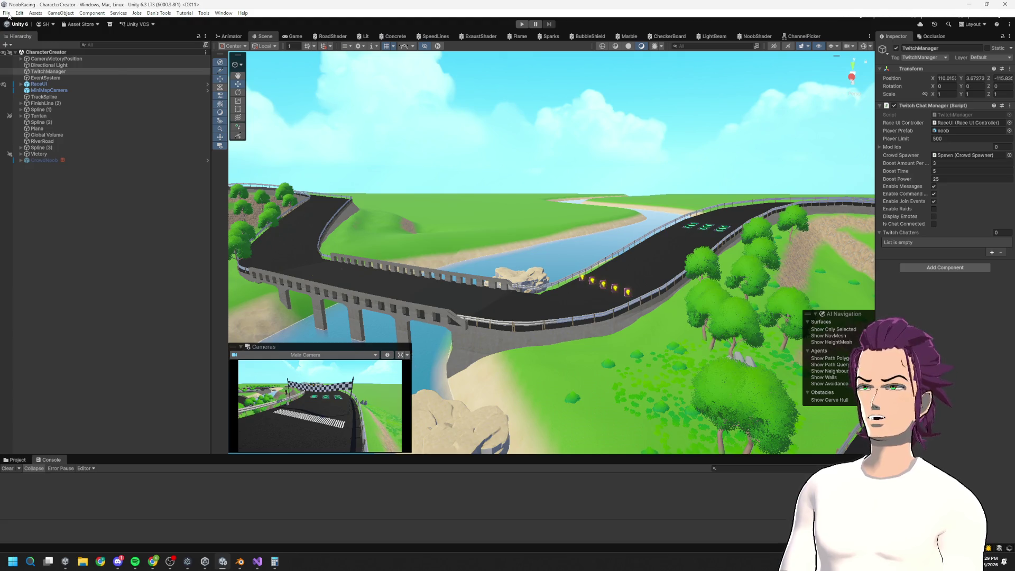
Step: Rebuild and launch the game with File > Build And Run
left_click(6, 13)
left_click(36, 121)
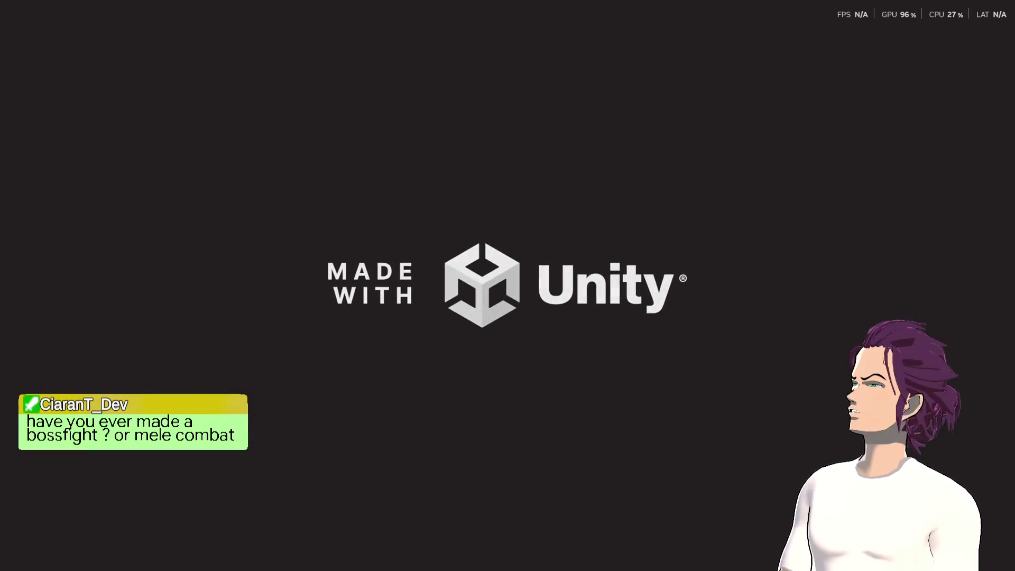
Step: Switch from the game to the browser while the test-user race plays out
key("alt+Tab")
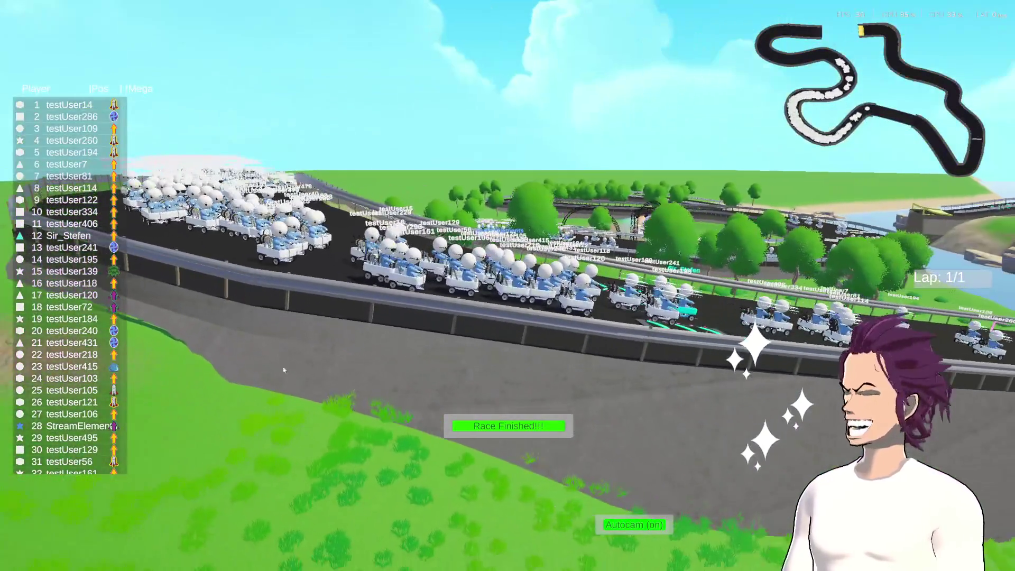
Step: Quit the finished 500-racer game build with Close window on its taskbar icon
left_click(543, 426)
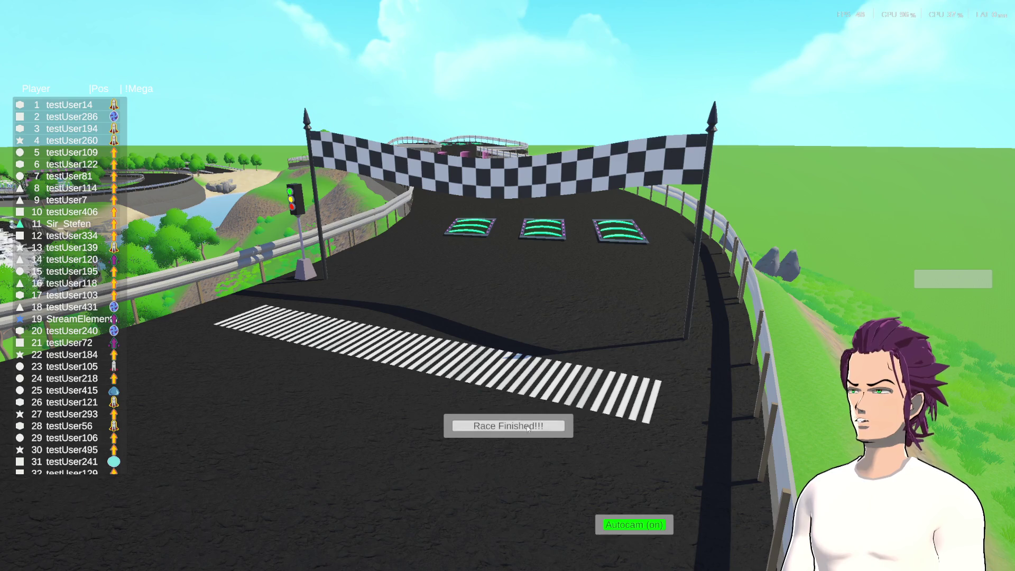
key("super")
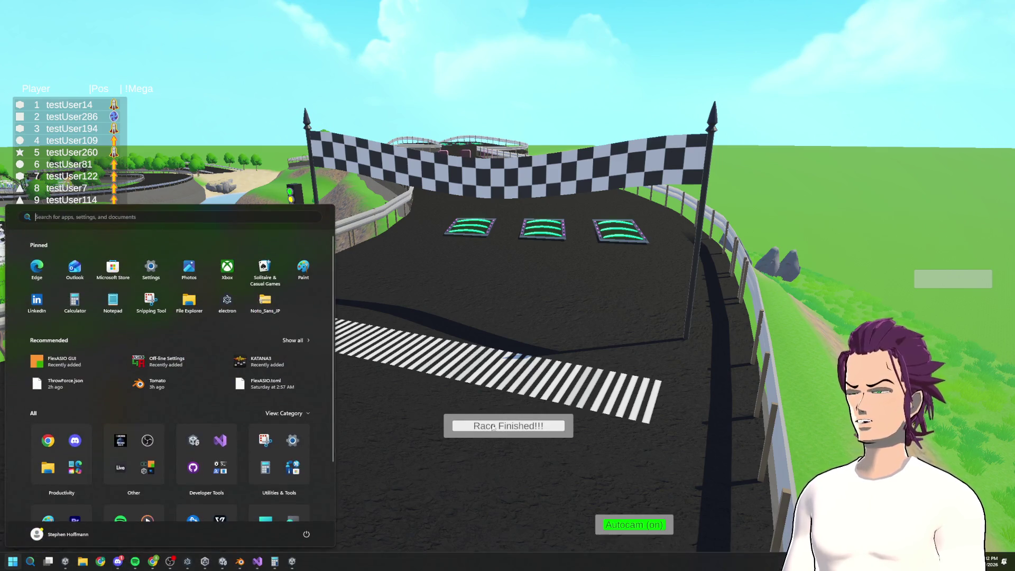
right_click(293, 562)
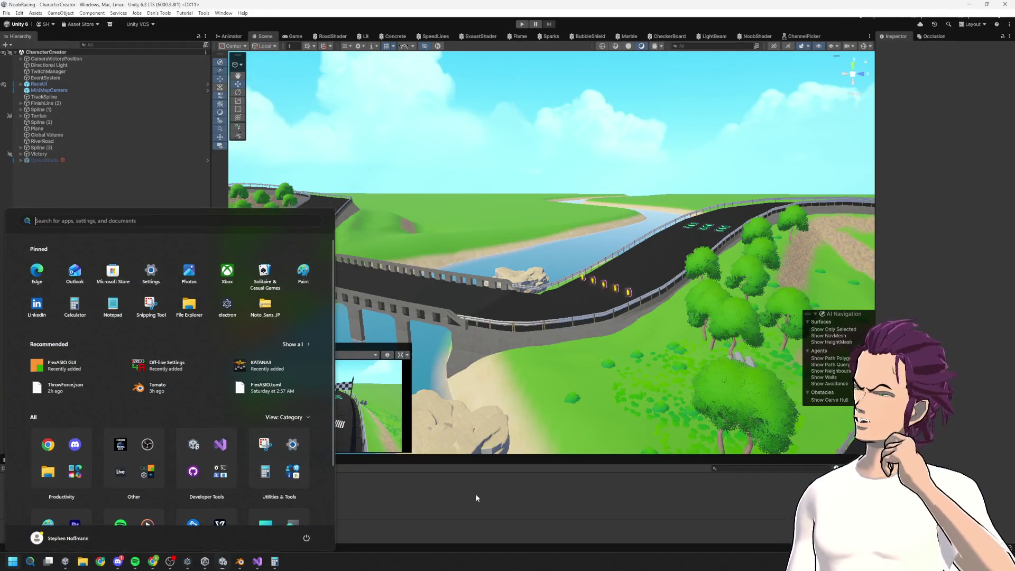
left_click(481, 500)
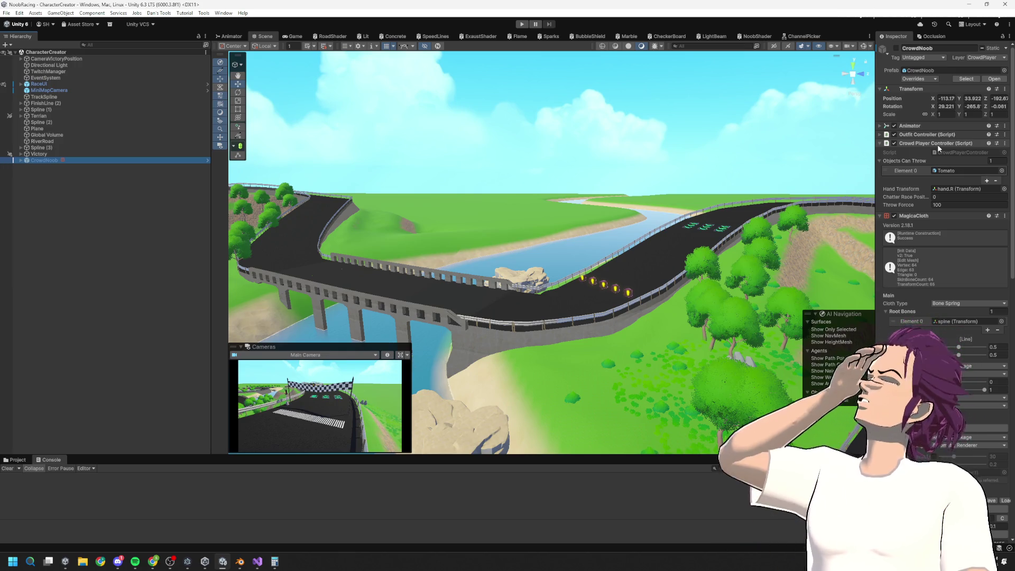
Step: Search 'paint' from the Start menu to open Paint, and select the Rectangle shape
key("super")
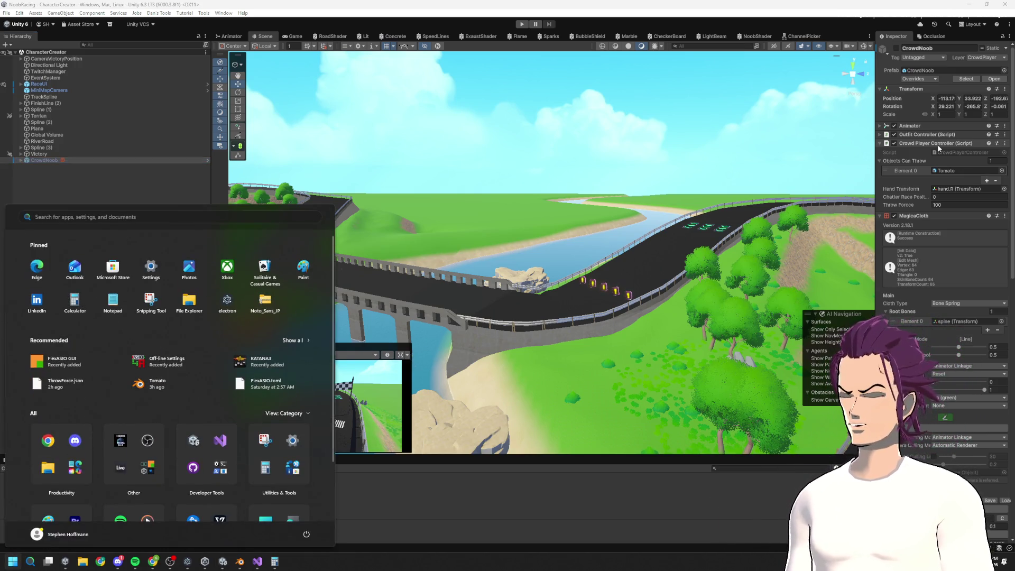
type("paint")
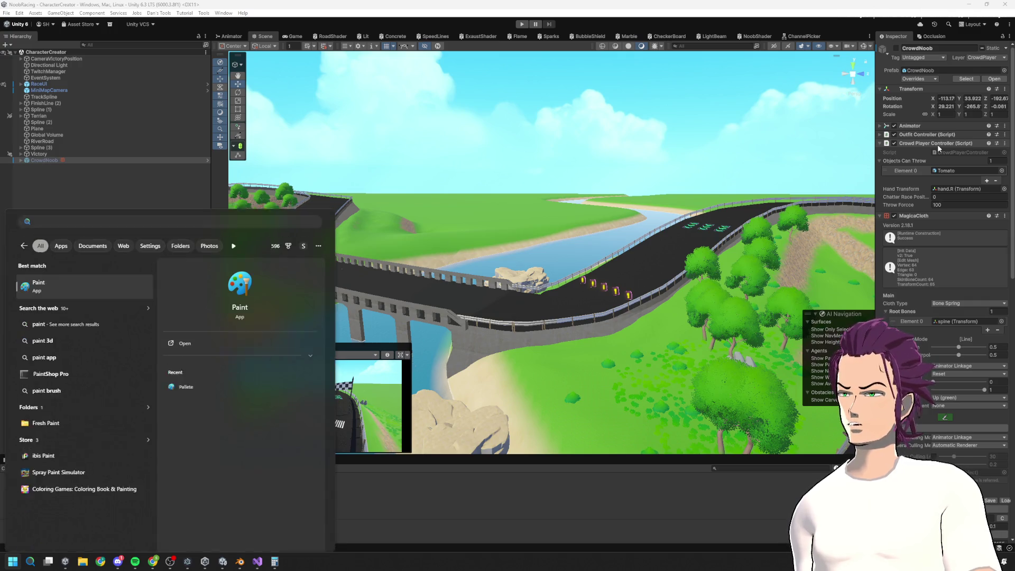
key("Return")
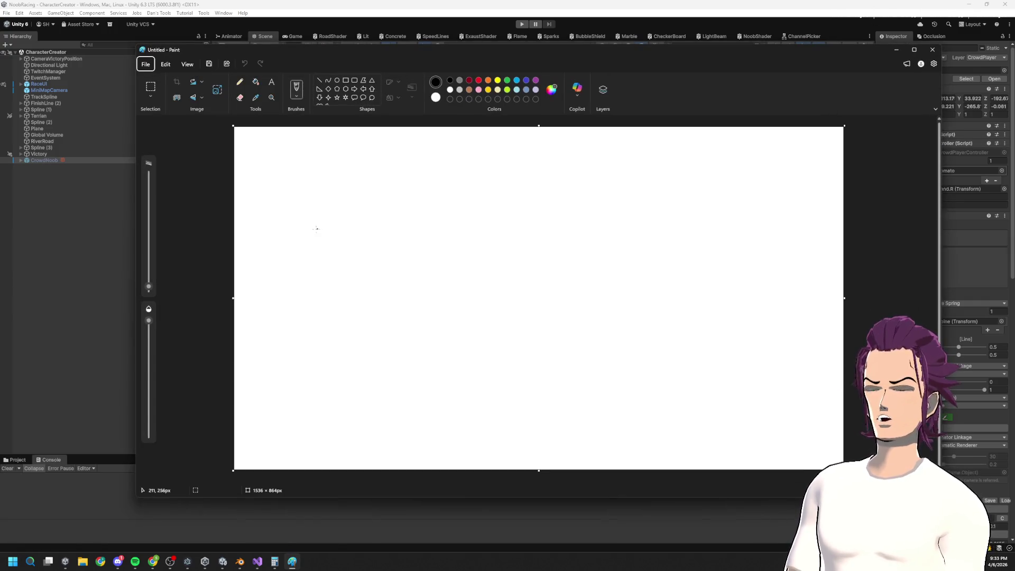
left_click(346, 80)
Step: Draw seven small rectangles in a loose grid at lower left, then a larger rectangle above them
left_click_drag(267, 323, 288, 348)
mouse_move(271, 288)
left_mouse_down()
mouse_move(294, 302)
mouse_move(312, 343)
left_mouse_up()
mouse_move(303, 286)
left_mouse_down()
mouse_move(347, 342)
mouse_move(343, 377)
left_mouse_up()
left_click_drag(276, 361, 299, 387)
left_click_drag(251, 361, 271, 382)
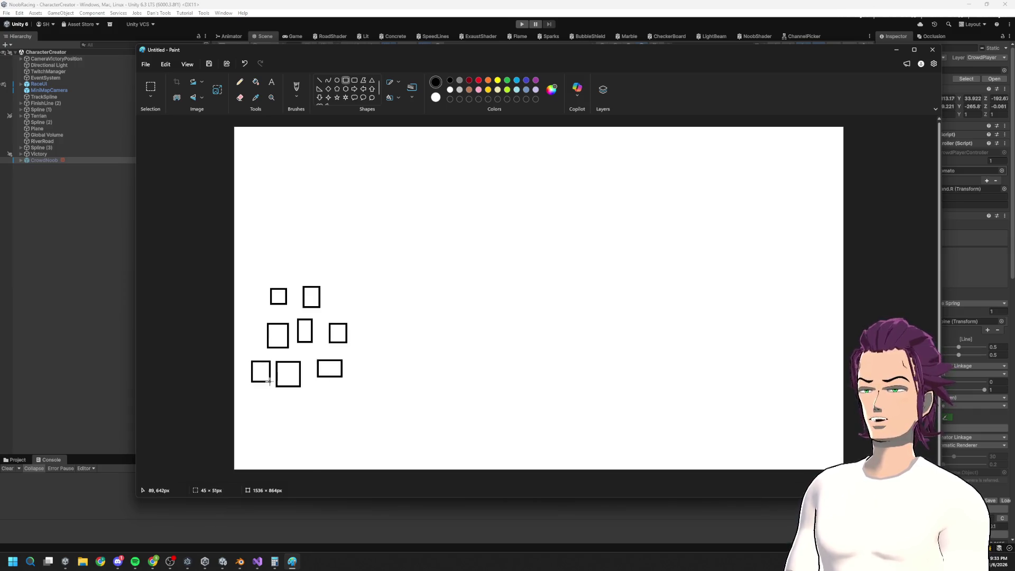
left_click_drag(248, 325, 265, 342)
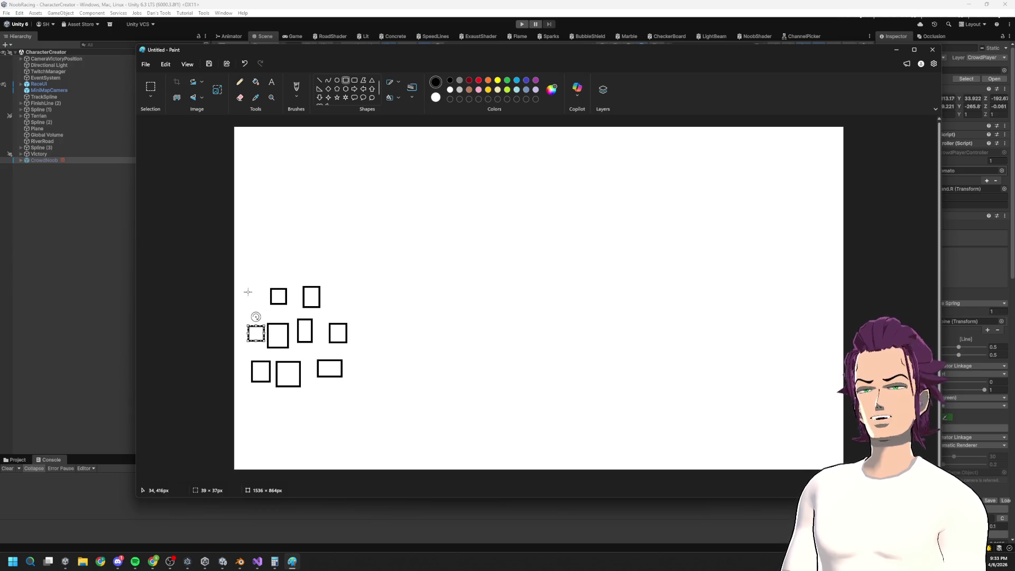
left_click_drag(248, 292, 267, 309)
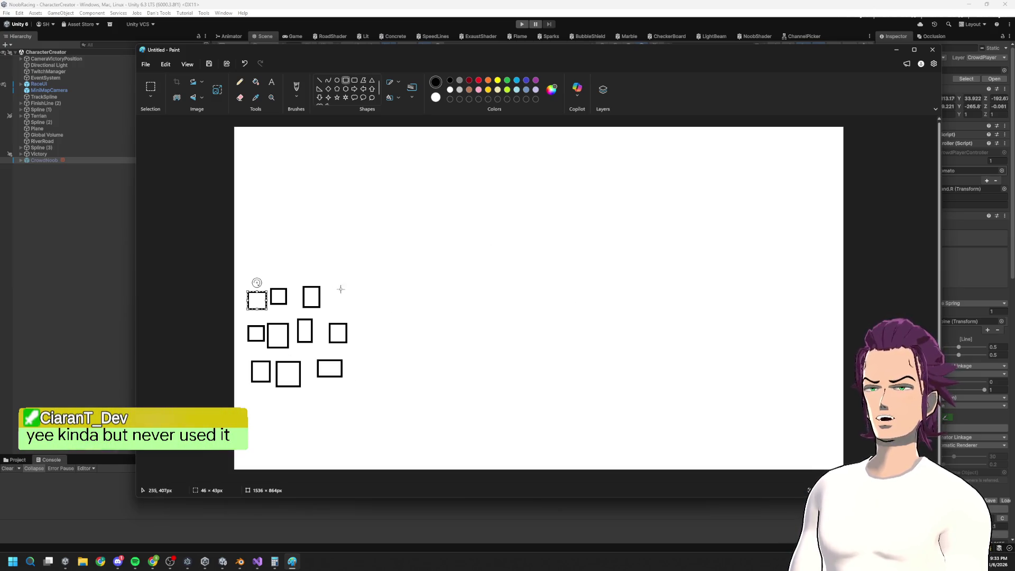
left_click_drag(301, 155, 358, 193)
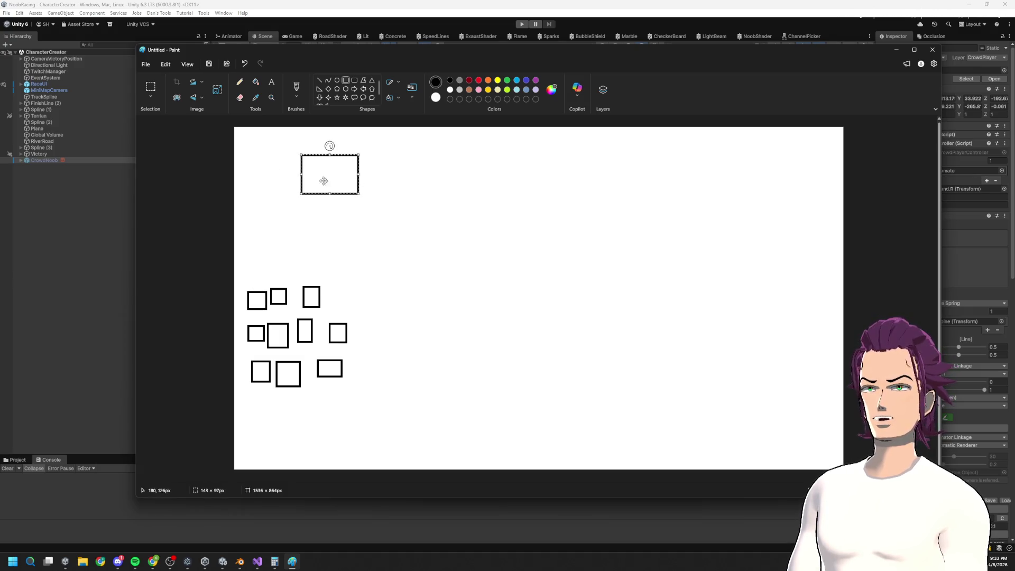
Step: With the Line tool, draw four lines from the large rectangle down to small boxes
left_click(319, 82)
mouse_move(327, 195)
left_mouse_down()
mouse_move(294, 275)
mouse_move(332, 219)
mouse_move(312, 275)
left_mouse_up()
left_click_drag(345, 203, 340, 314)
left_click_drag(305, 199, 261, 290)
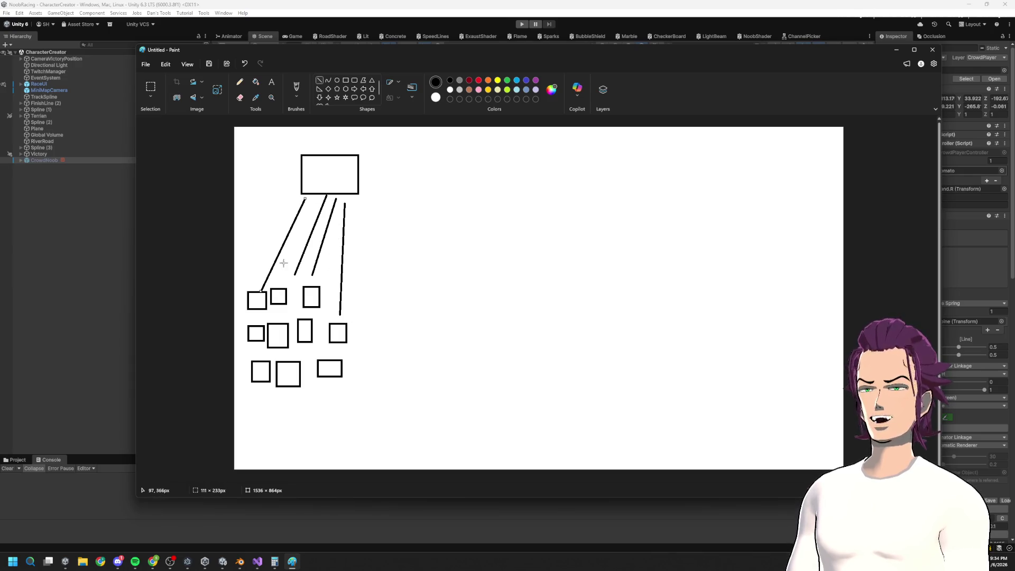
left_click_drag(310, 205, 274, 321)
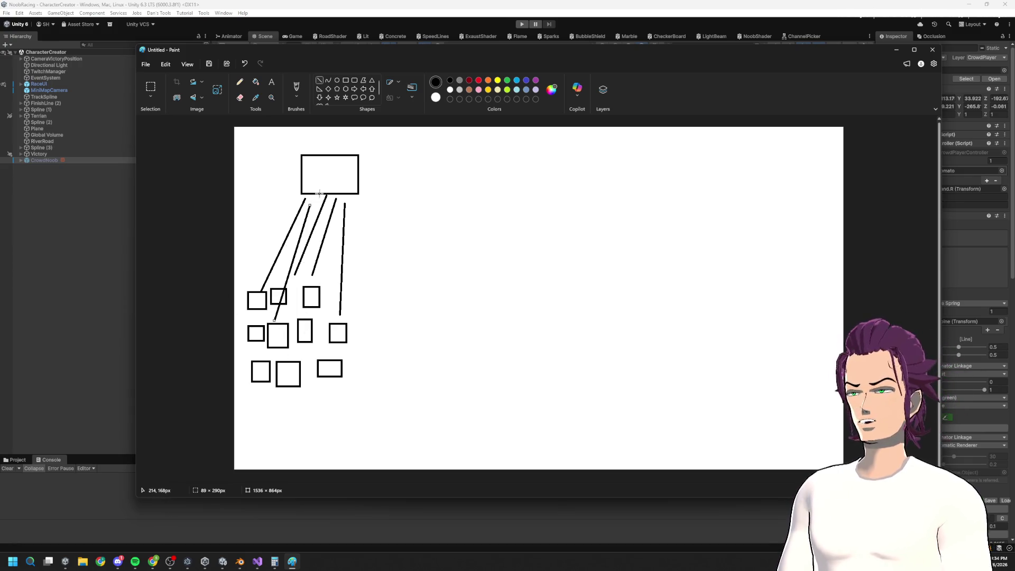
Step: Undo the connecting lines and redraw five lines from the top box to the small boxes
key("ctrl+z")
key("ctrl+z")
key("ctrl+z")
left_click_drag(322, 195, 319, 270)
left_click_drag(344, 221, 342, 321)
left_click_drag(299, 232, 285, 280)
left_click_drag(279, 218, 246, 282)
left_click_drag(306, 208, 266, 286)
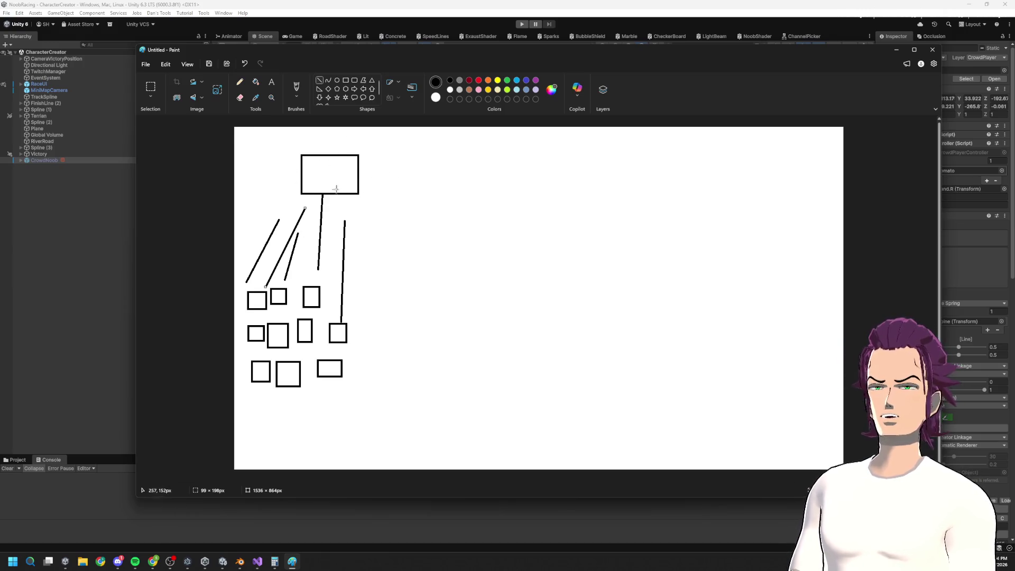
Step: Undo the lines and the large top rectangle, then minimize Paint
key("ctrl+z")
key("ctrl+z")
key("ctrl+z")
key("ctrl+z")
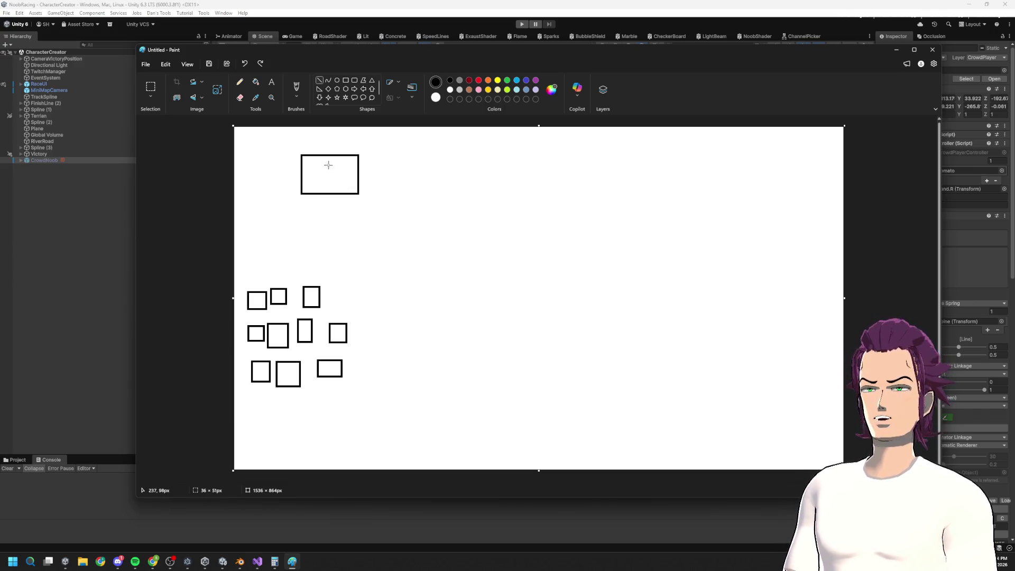
key("ctrl+y")
key("ctrl+z")
key("ctrl+z")
left_click(897, 49)
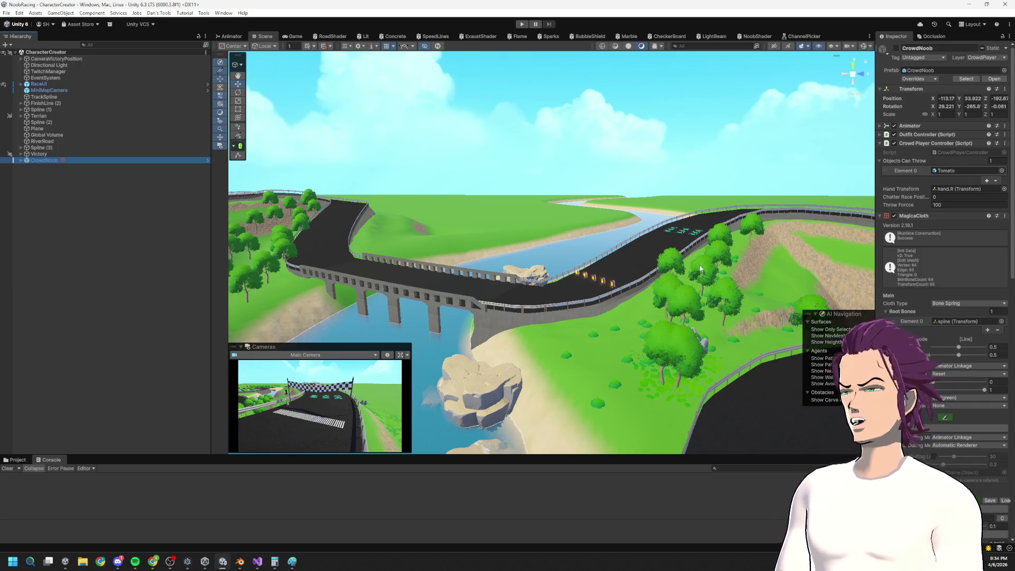
Step: Orbit and frame the racing scene toward the track lights, then select CrowdNoob in the Hierarchy
mouse_move(598, 239)
left_mouse_down()
mouse_move(925, 217)
mouse_move(29, 206)
mouse_move(87, 159)
mouse_move(73, 164)
mouse_move(317, 169)
mouse_move(294, 141)
mouse_move(230, 163)
mouse_move(399, 209)
left_mouse_up()
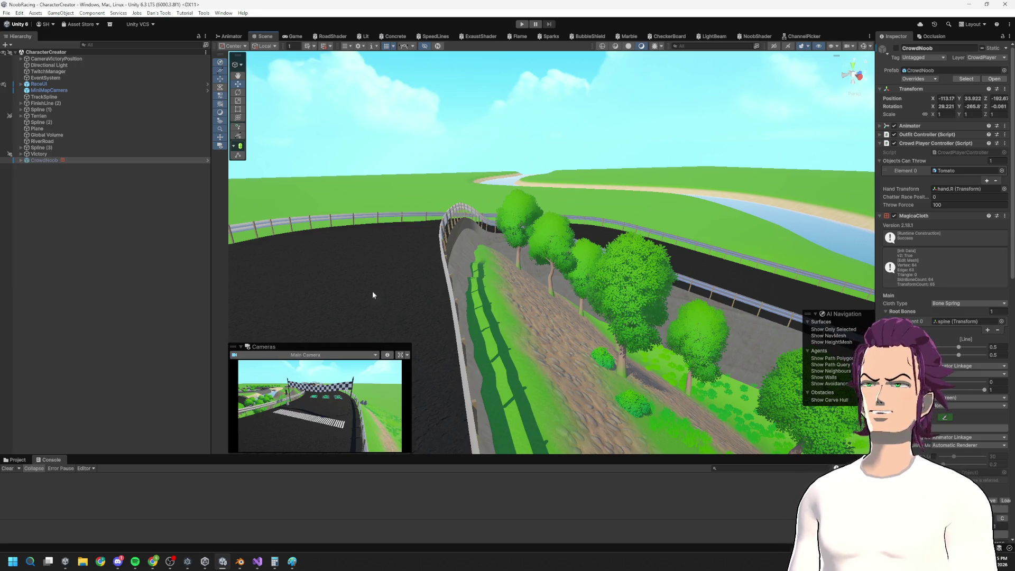
key("f")
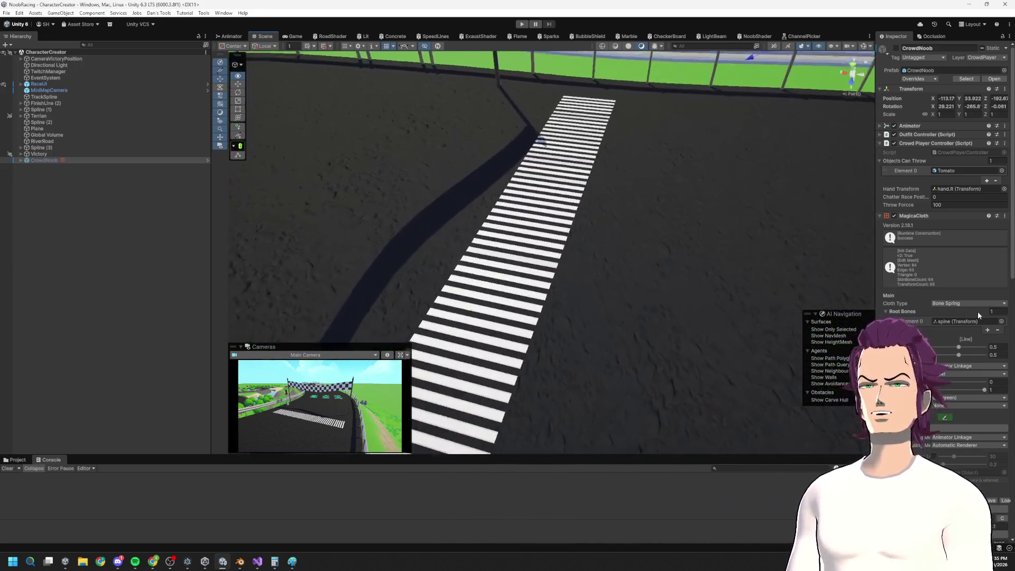
right_click(978, 312)
mouse_move(652, 262)
left_mouse_down()
mouse_move(642, 223)
mouse_move(567, 280)
left_mouse_up()
left_click(112, 160)
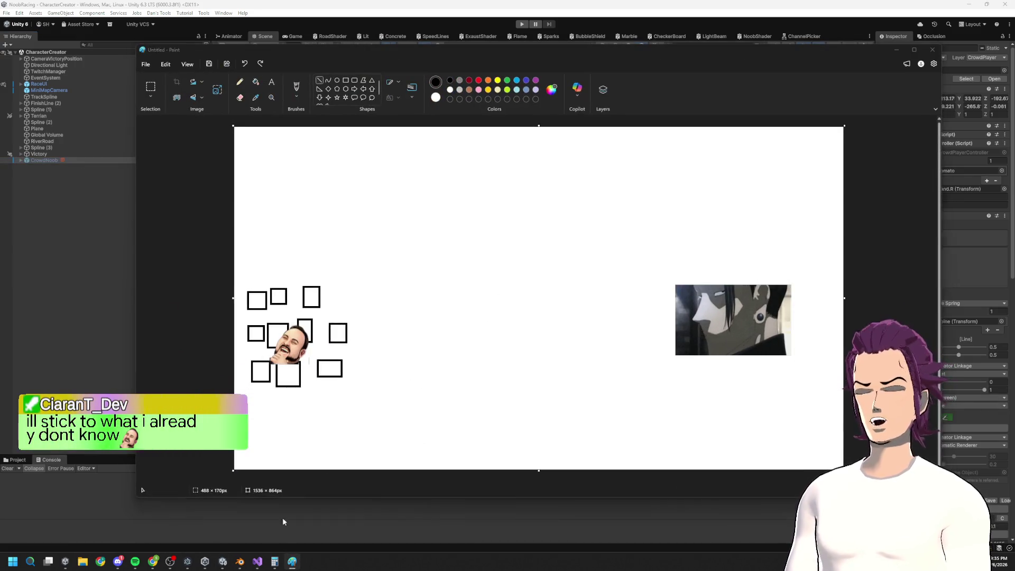
Step: Change the testJoin loop bound on line 394 from 500 to 15 and save TwitchManager.cs
key("alt+Tab")
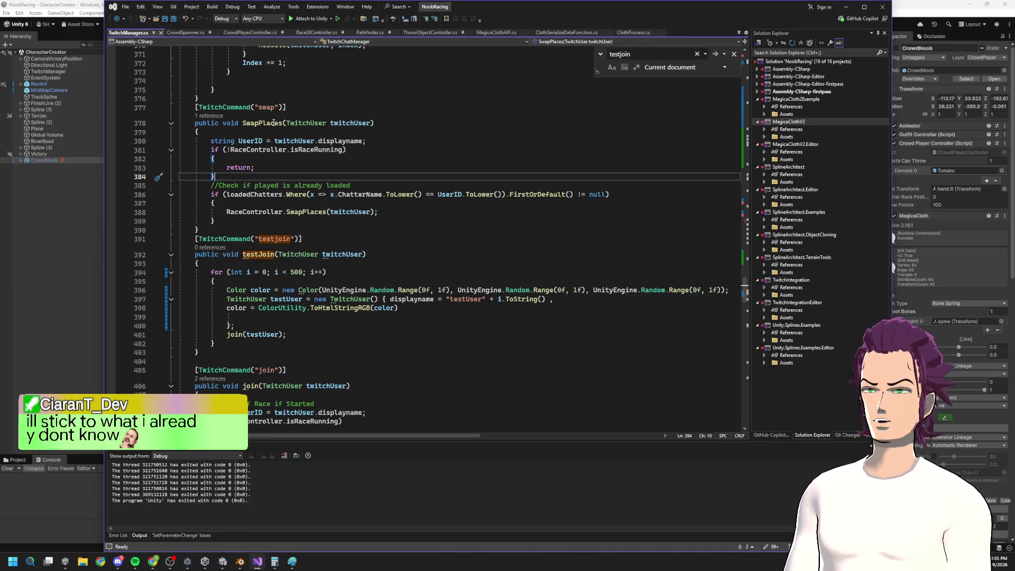
scroll(355, 346, "down", 5)
double_click(296, 245)
type("15")
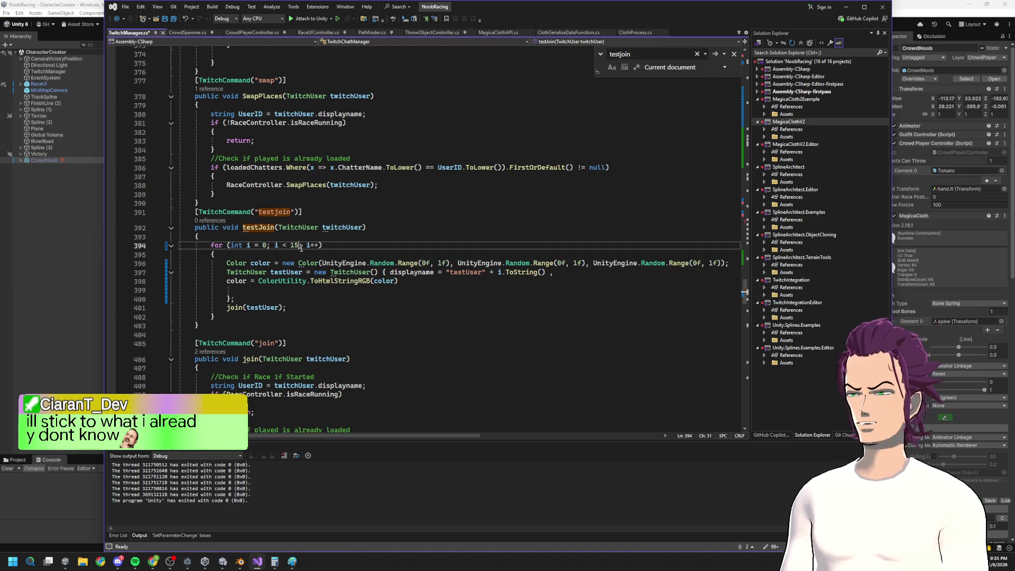
key("ctrl+s")
left_click(65, 227)
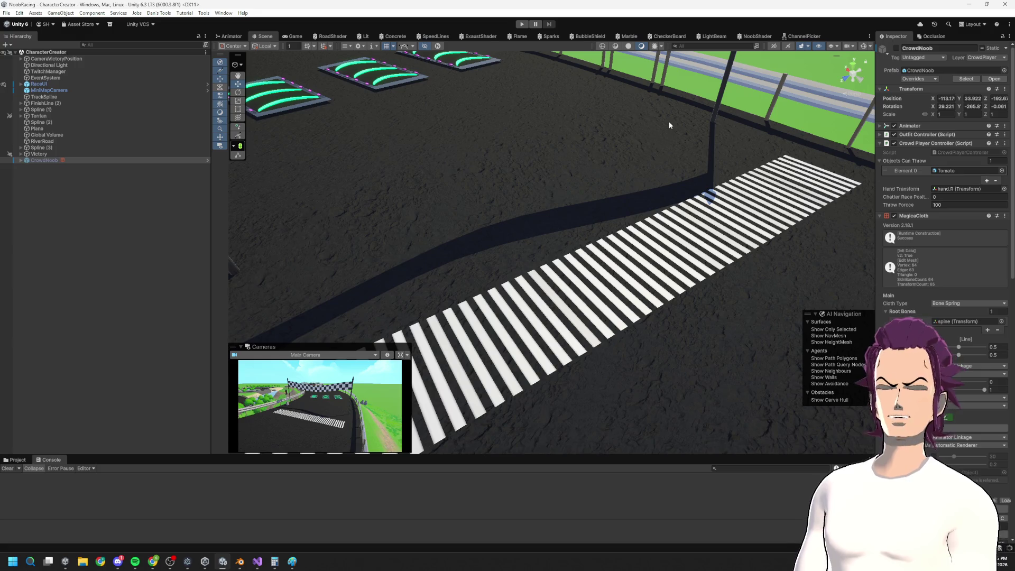
Step: After the reload, select CrowdNoob and then RaceUI to view RaceUI's components in the Inspector
left_click(410, 226)
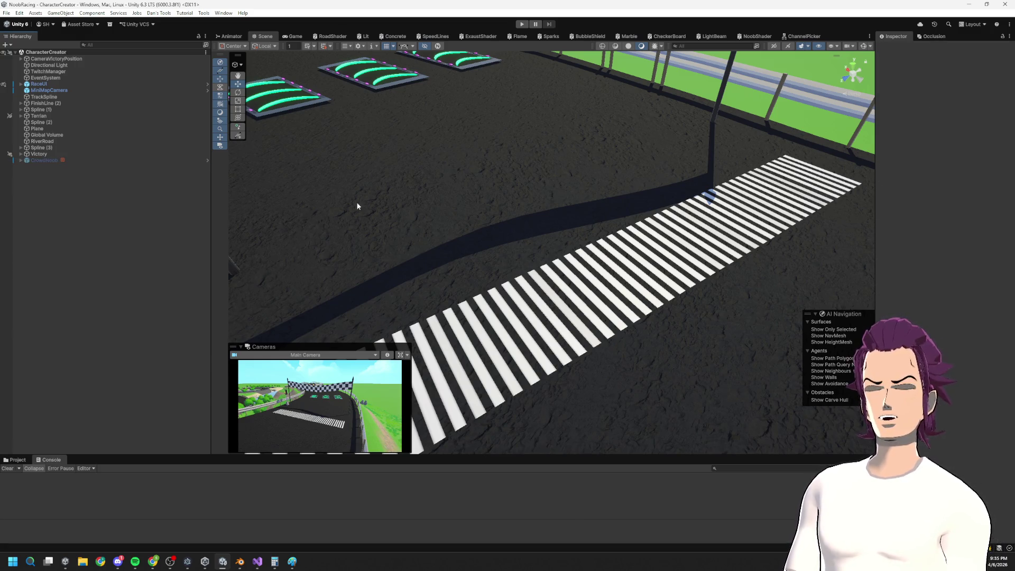
left_click(86, 161)
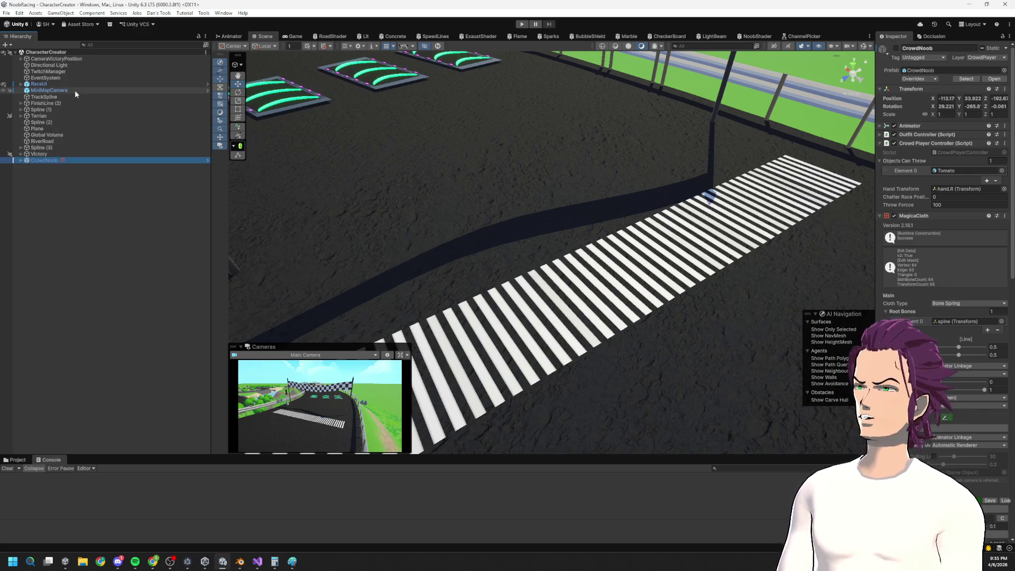
left_click(63, 85)
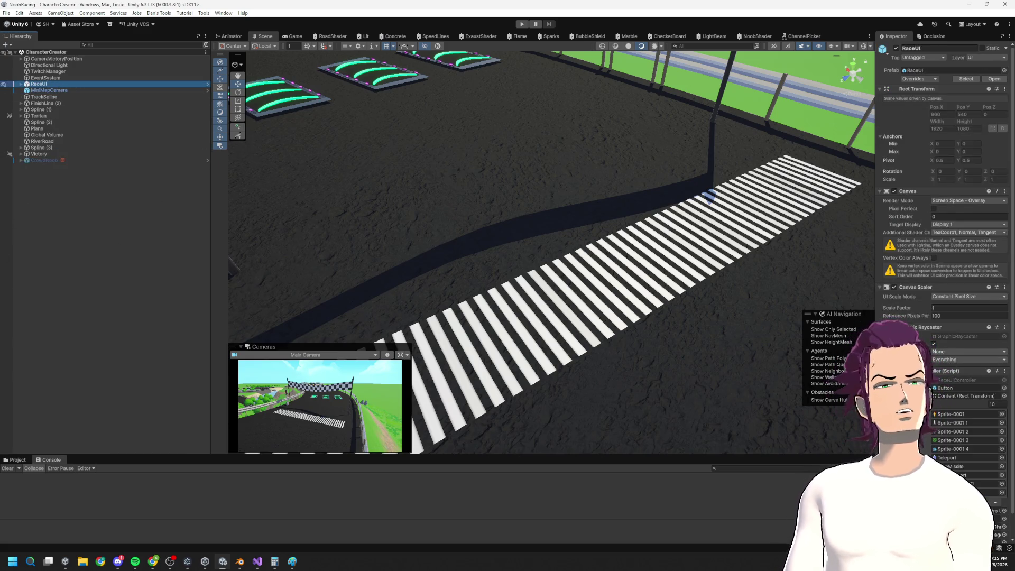
scroll(963, 387, "down", 2)
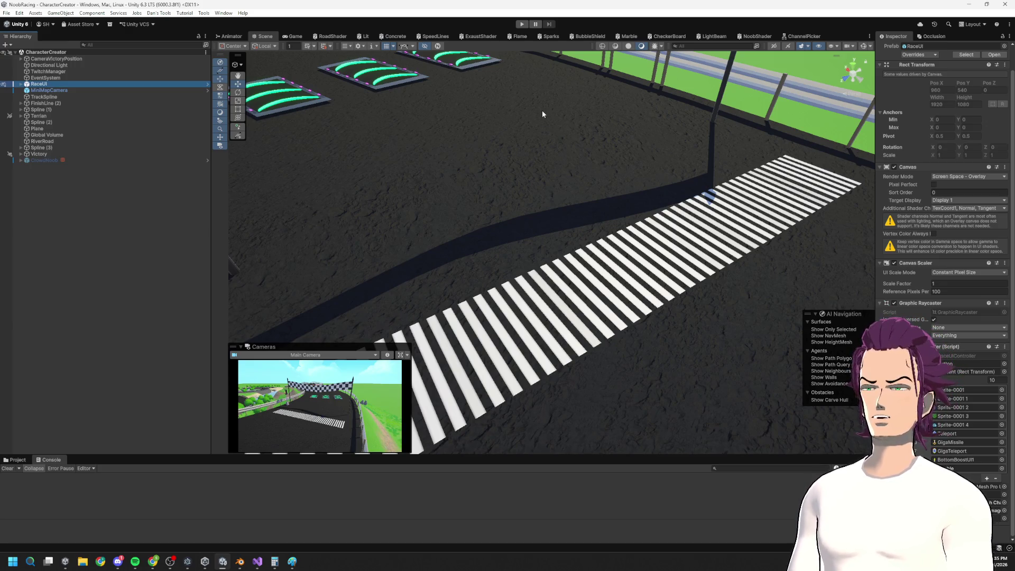
key("super")
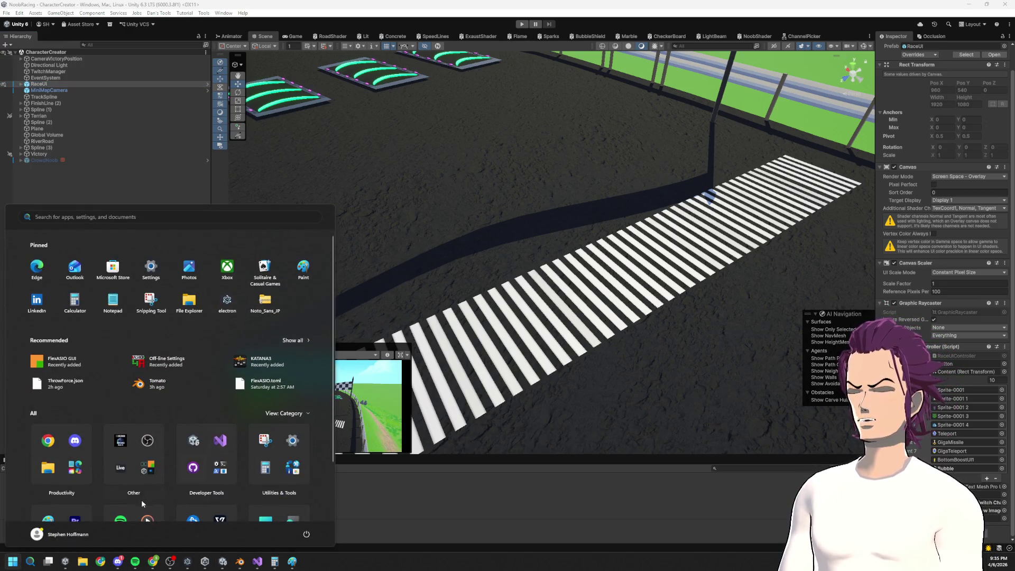
Step: Bring Chrome forward and search Google for 'mega bonk bots'
mouse_move(153, 562)
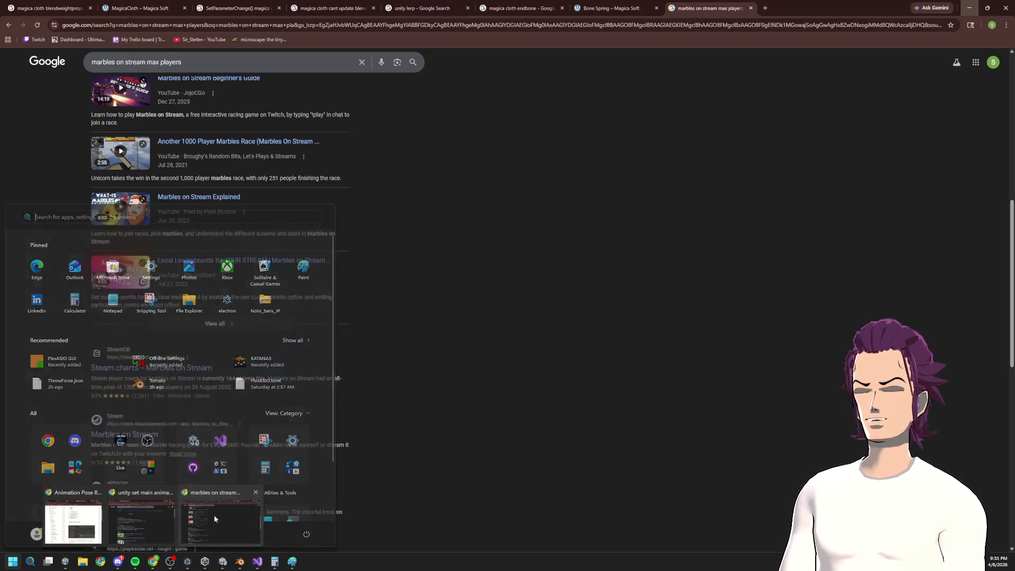
left_click(214, 515)
left_click(212, 30)
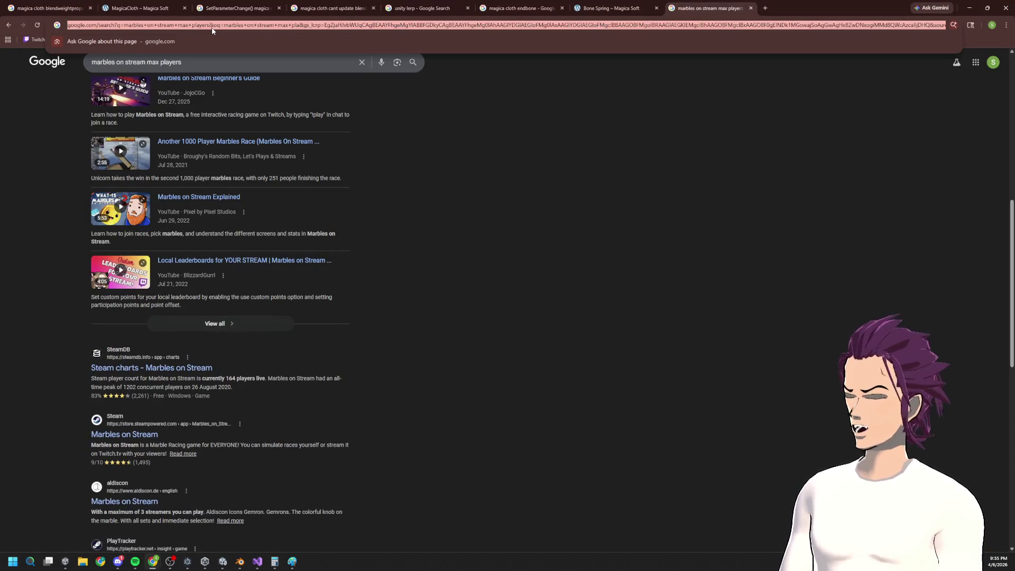
type("mega bonkl")
key("BackSpace")
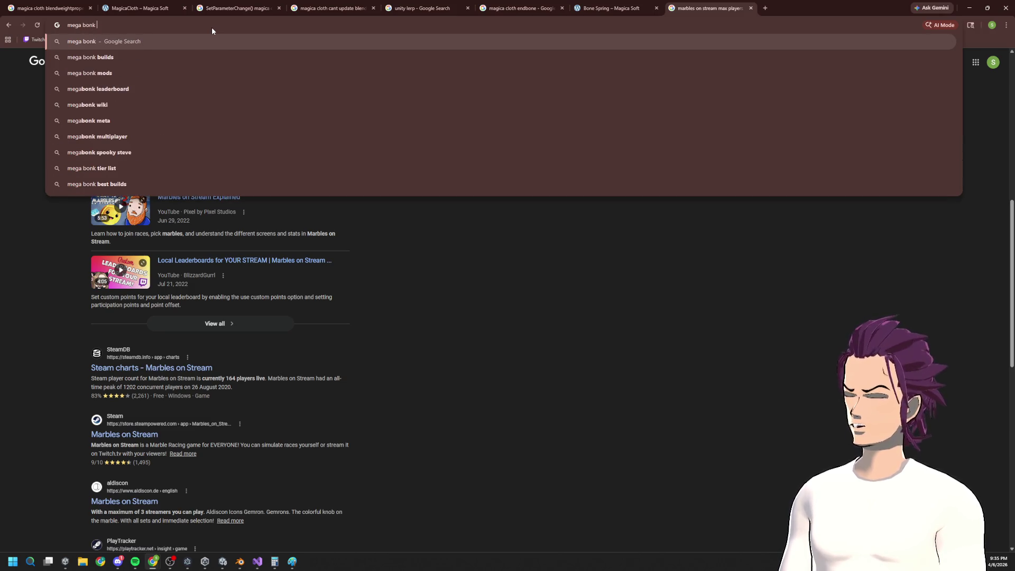
type("bots")
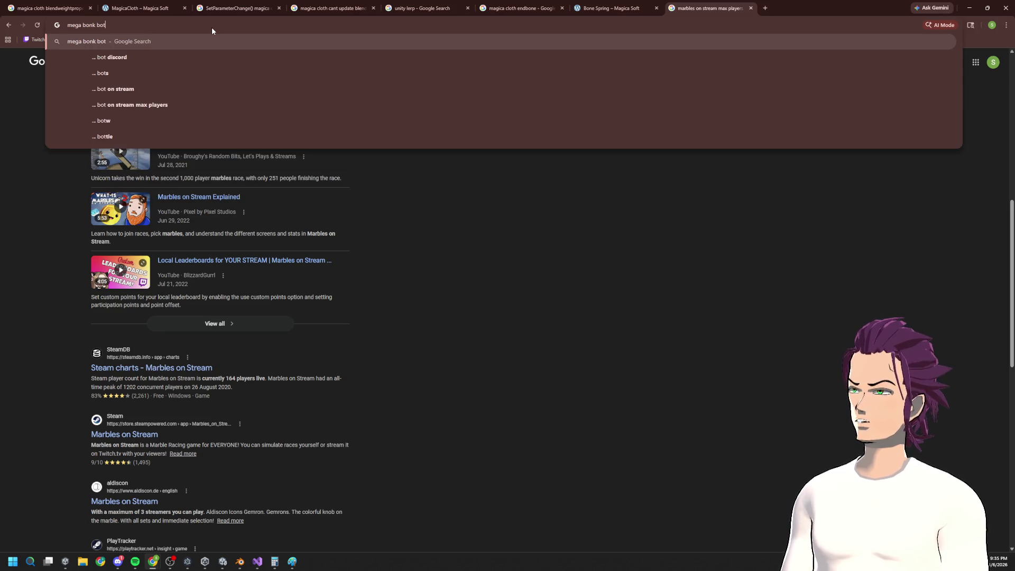
key("Return")
Step: Change the search query to 'mega bonk dots' and run it
left_click(144, 69)
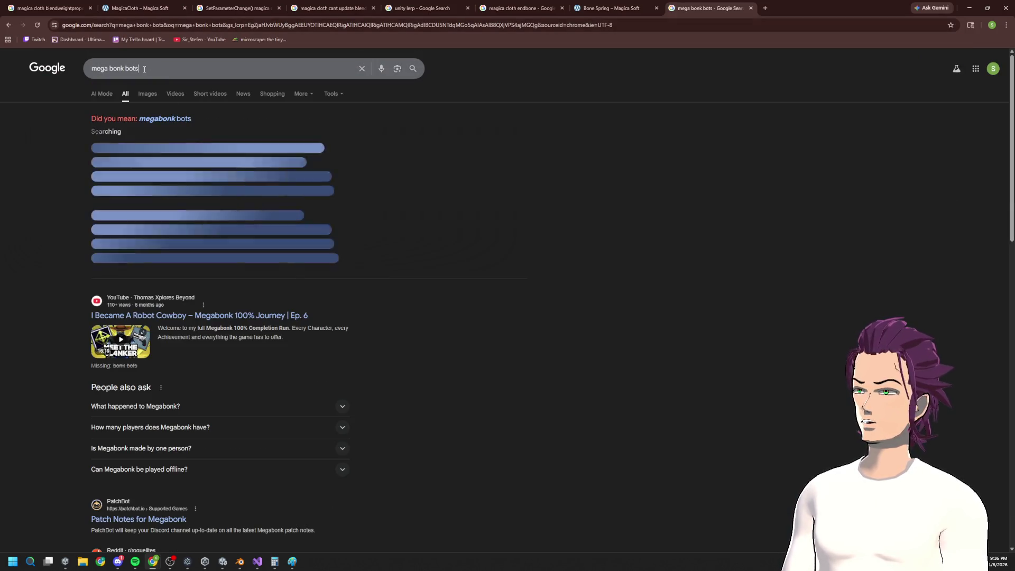
left_click_drag(144, 68, 133, 69)
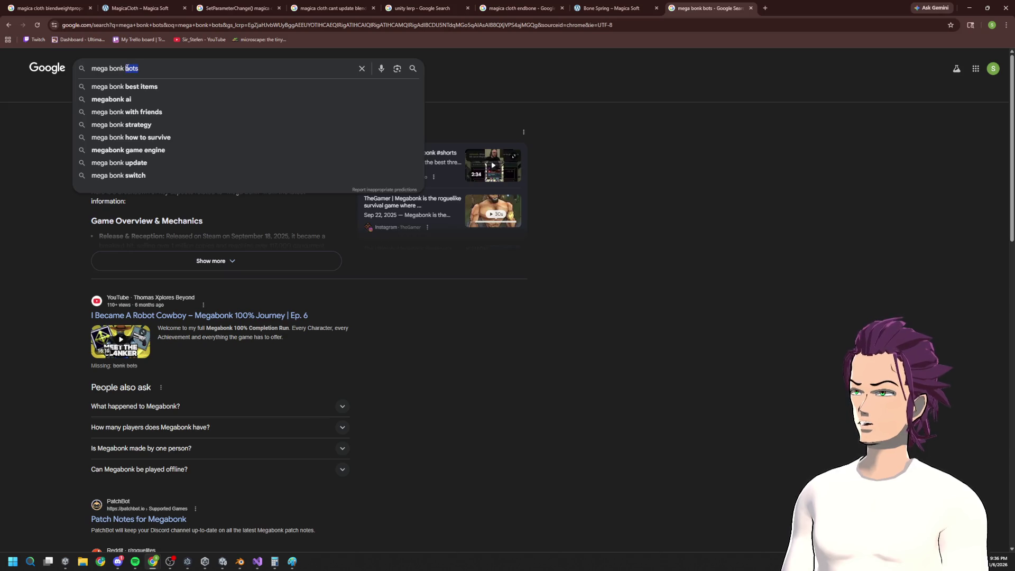
type("dots")
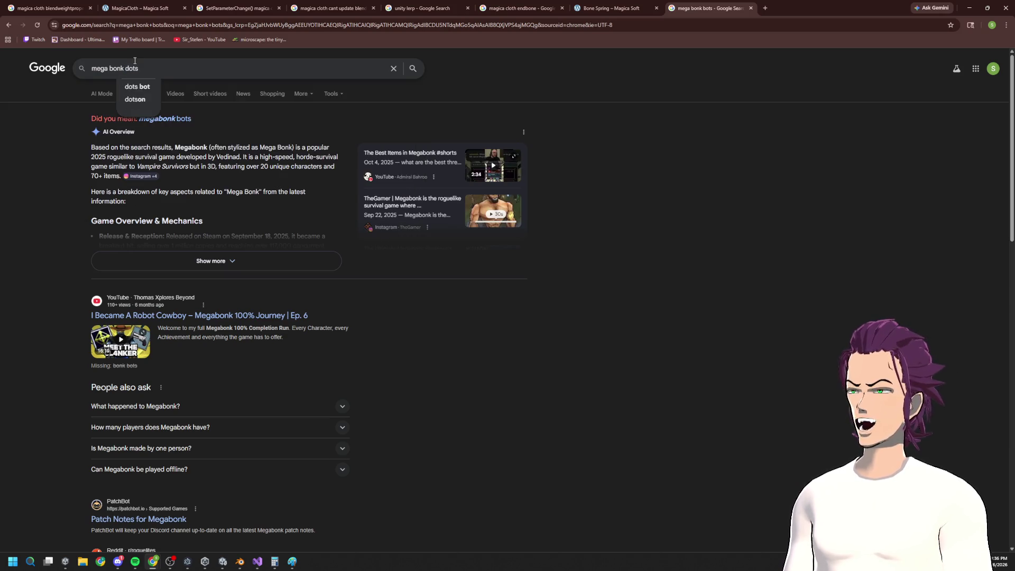
key("BackSpace")
key("BackSpace")
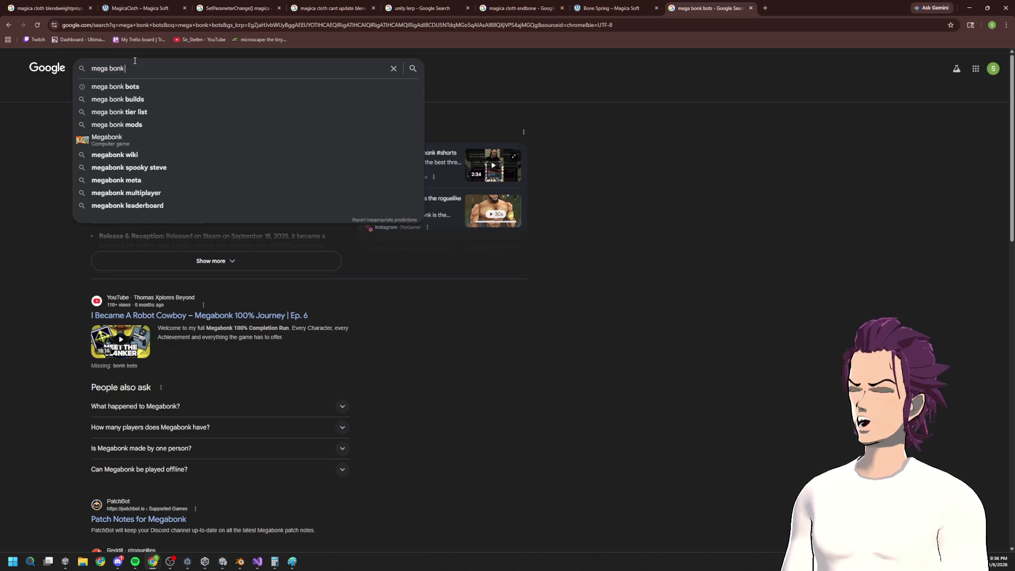
type(" dots")
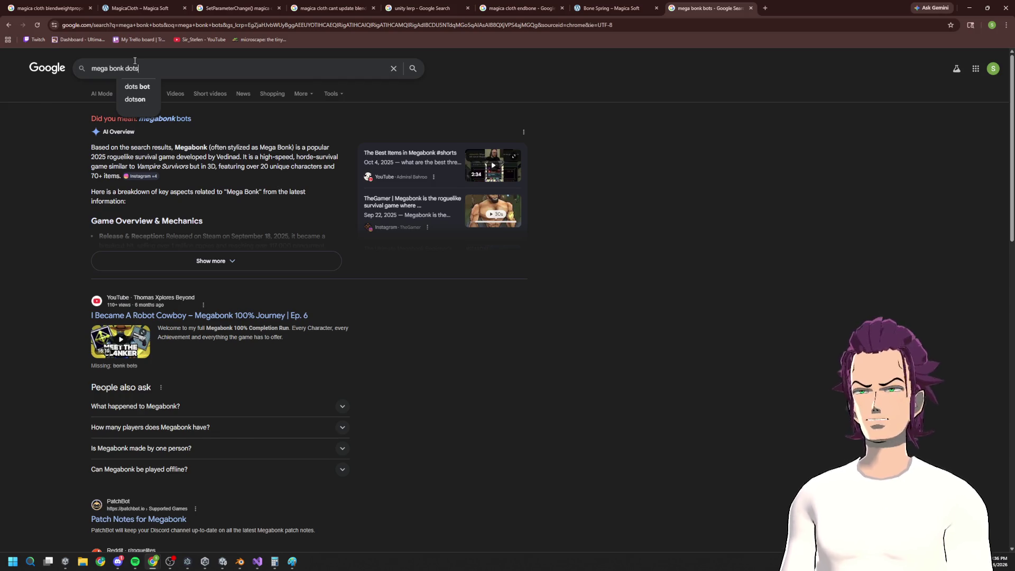
key("Return")
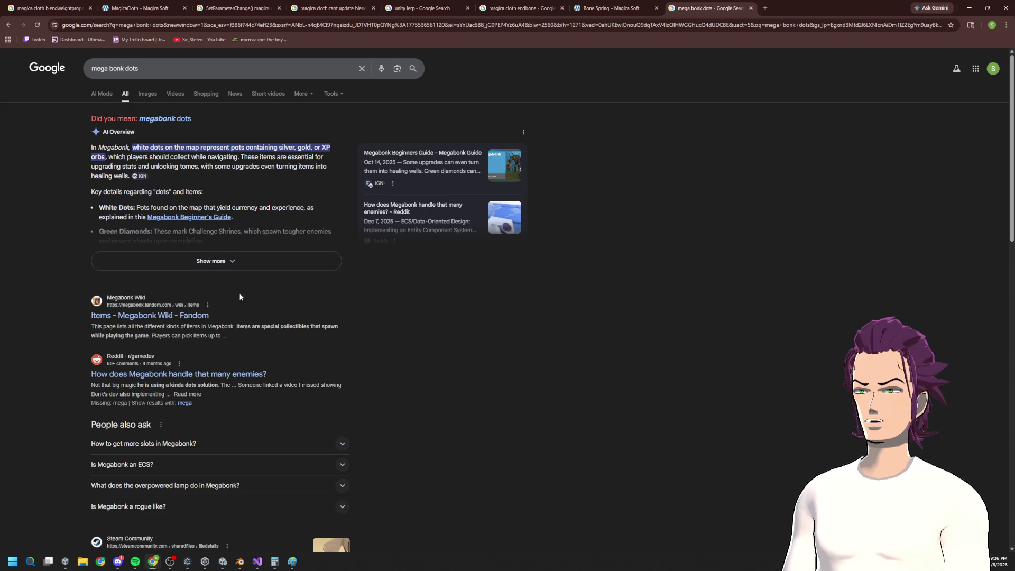
Step: Scroll through the Megabonk DOTS results, then minimize Chrome to reveal Unity
scroll(231, 322, "down", 10)
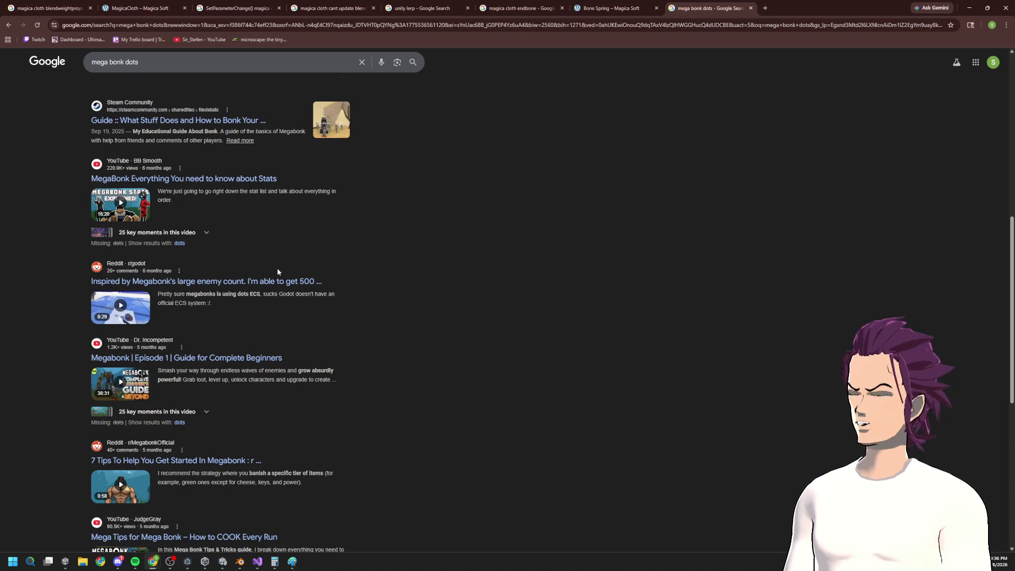
scroll(311, 392, "down", 2)
scroll(311, 392, "down", 2)
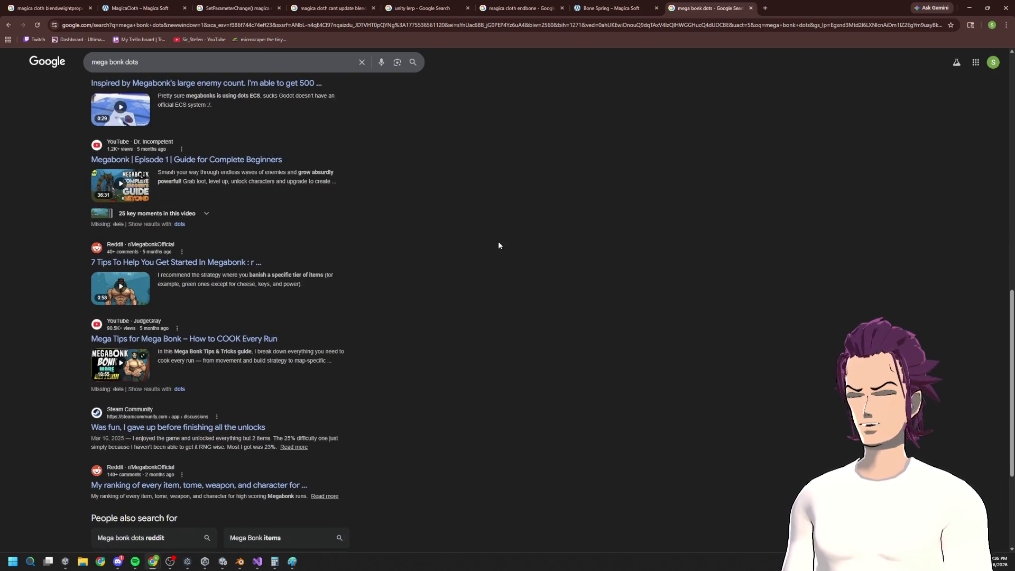
scroll(381, 191, "up", 3)
right_click(381, 186)
left_click(812, 38)
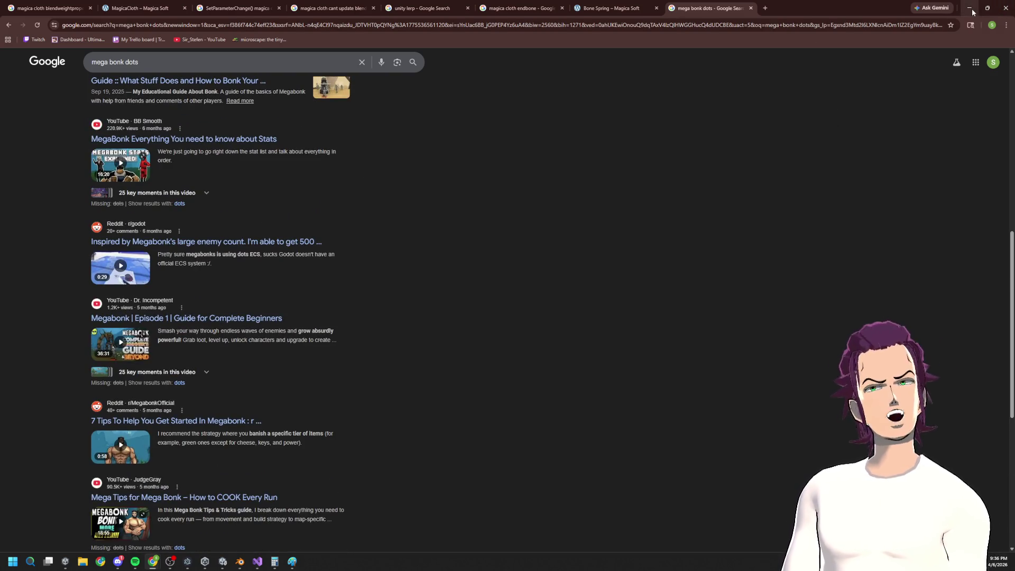
left_click(970, 8)
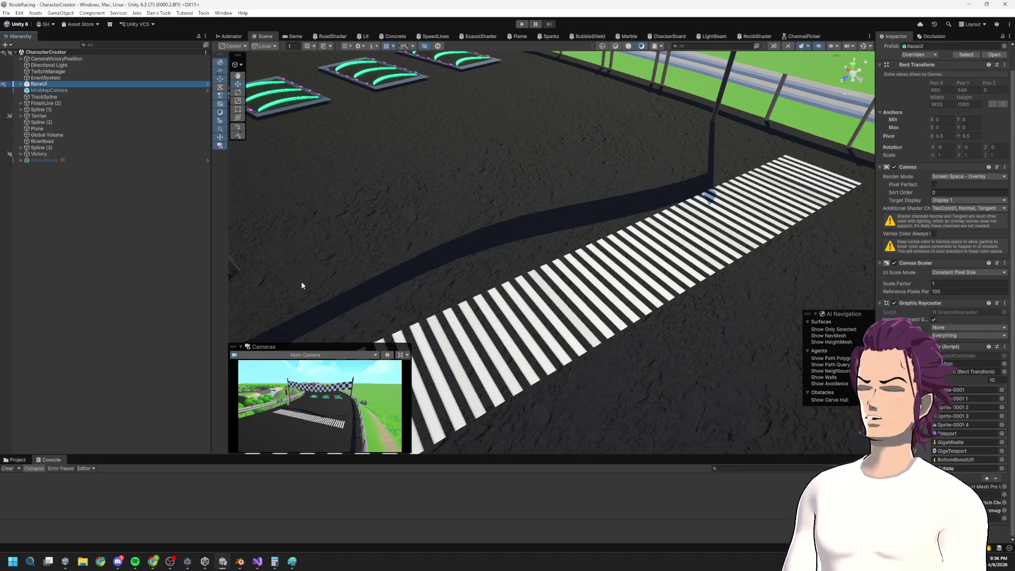
Step: Deselect RaceUI and fly the Scene camera over to the lit podium stage beneath the arches
left_click(99, 229)
scroll(511, 334, "down", 2)
mouse_move(510, 334)
left_mouse_down()
mouse_move(619, 340)
mouse_move(682, 365)
mouse_move(775, 313)
mouse_move(710, 278)
mouse_move(677, 184)
mouse_move(743, 268)
mouse_move(984, 234)
left_mouse_up()
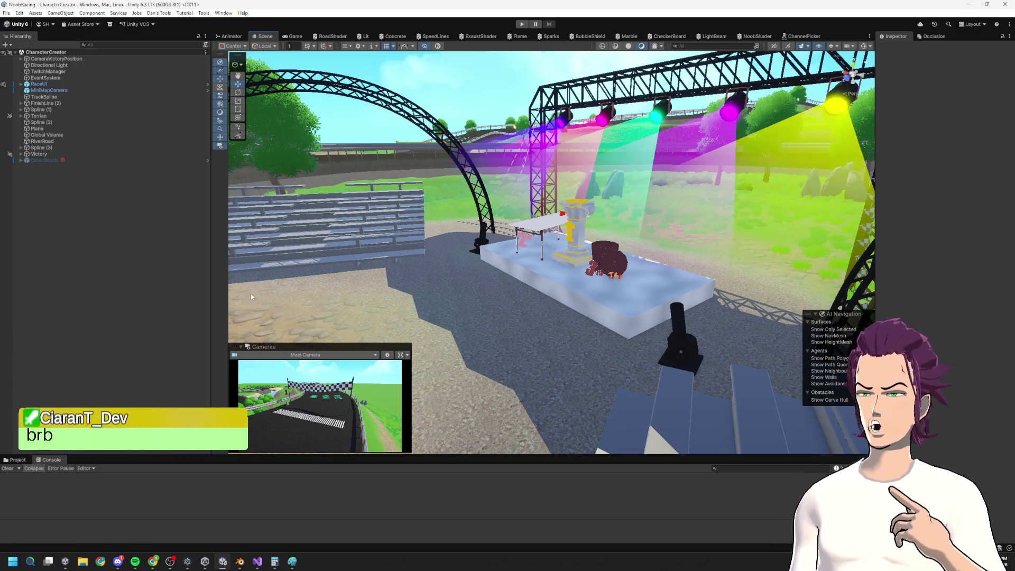
mouse_move(157, 567)
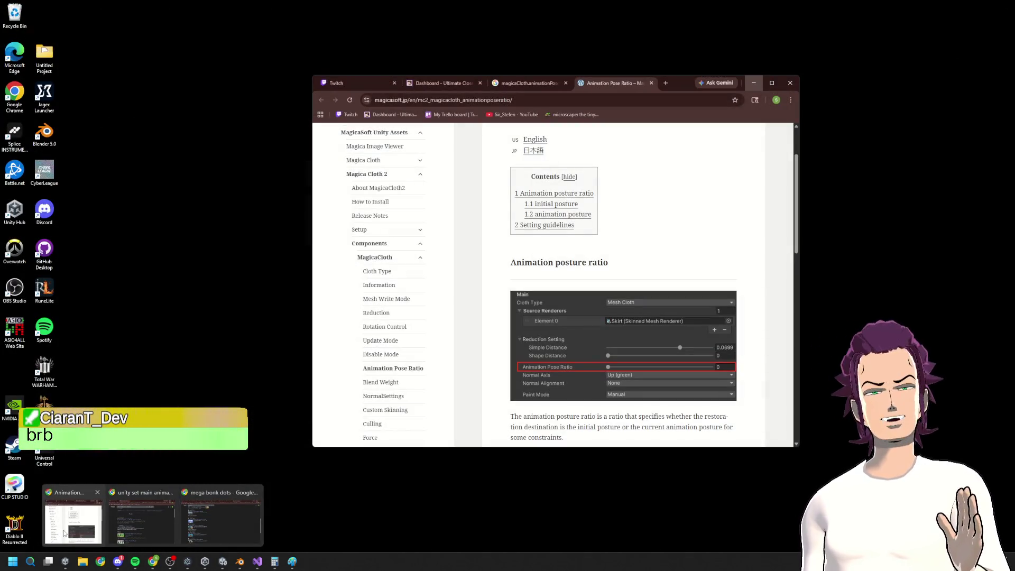
left_click(63, 533)
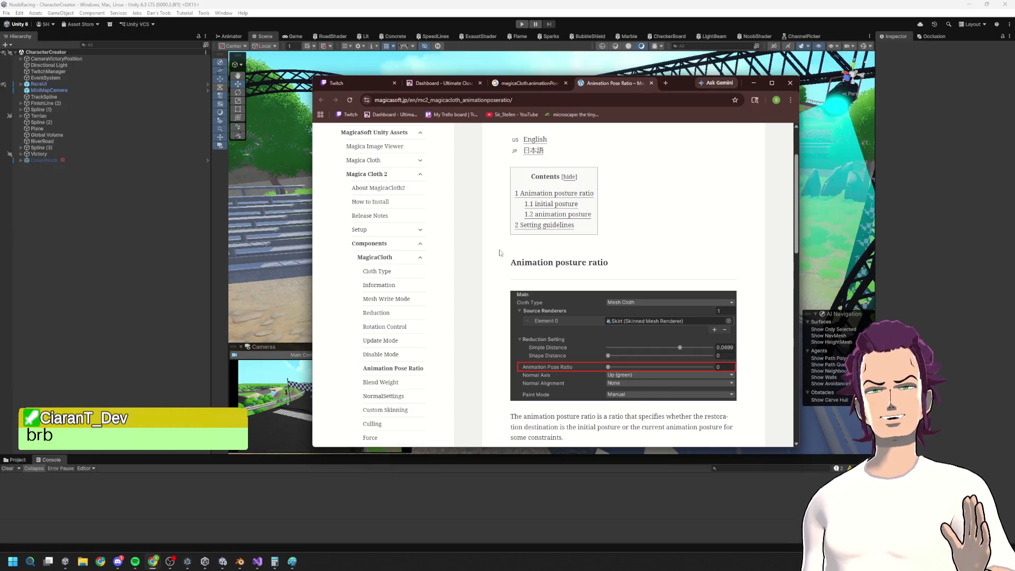
left_click(530, 100)
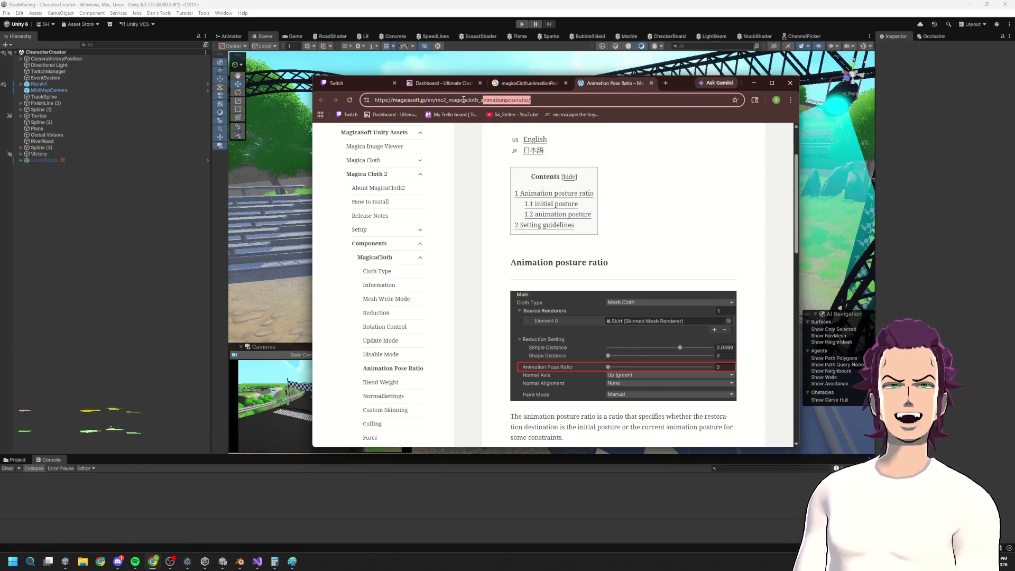
left_click_drag(530, 100, 483, 100)
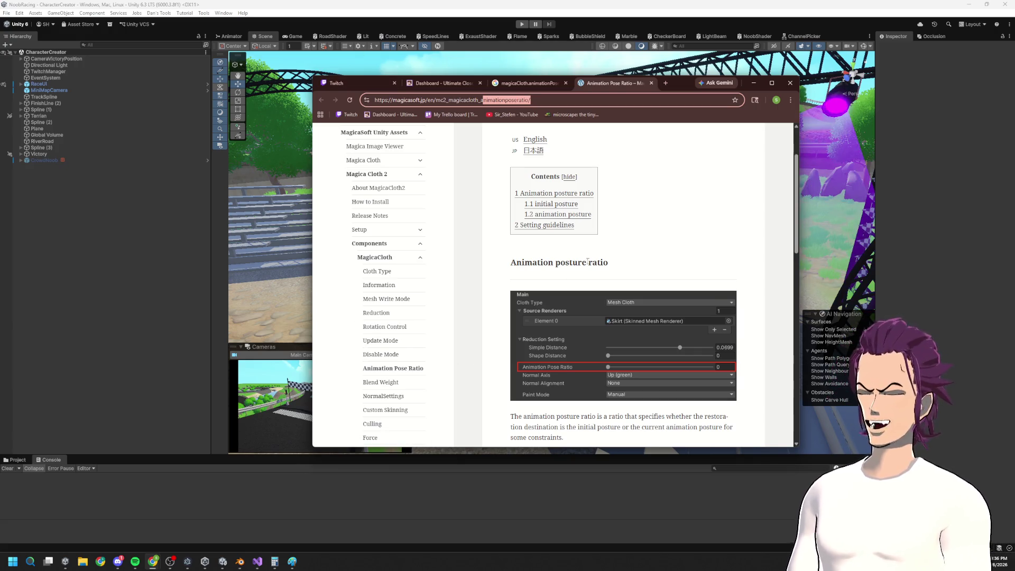
left_click(269, 392)
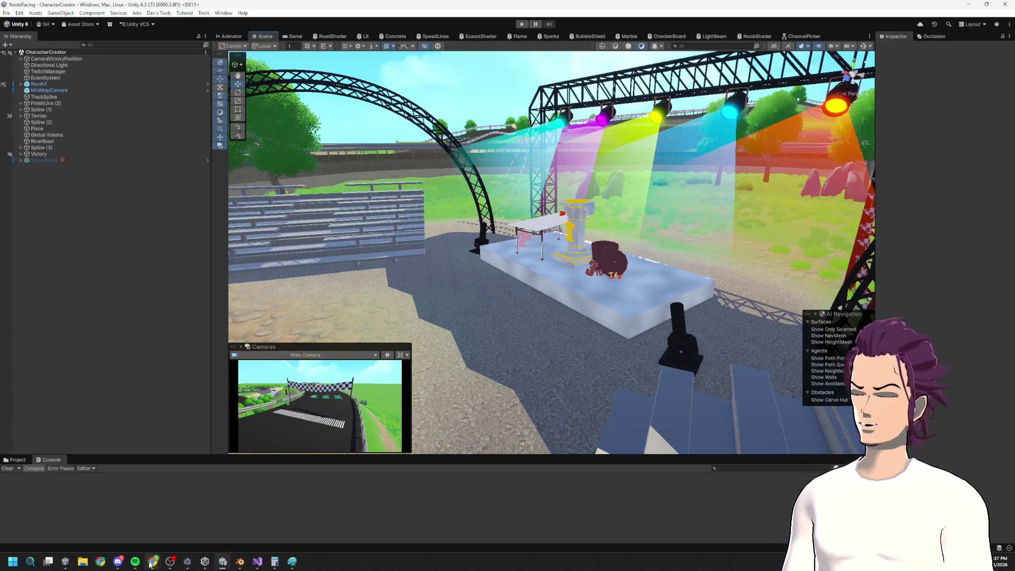
mouse_move(152, 561)
mouse_move(125, 515)
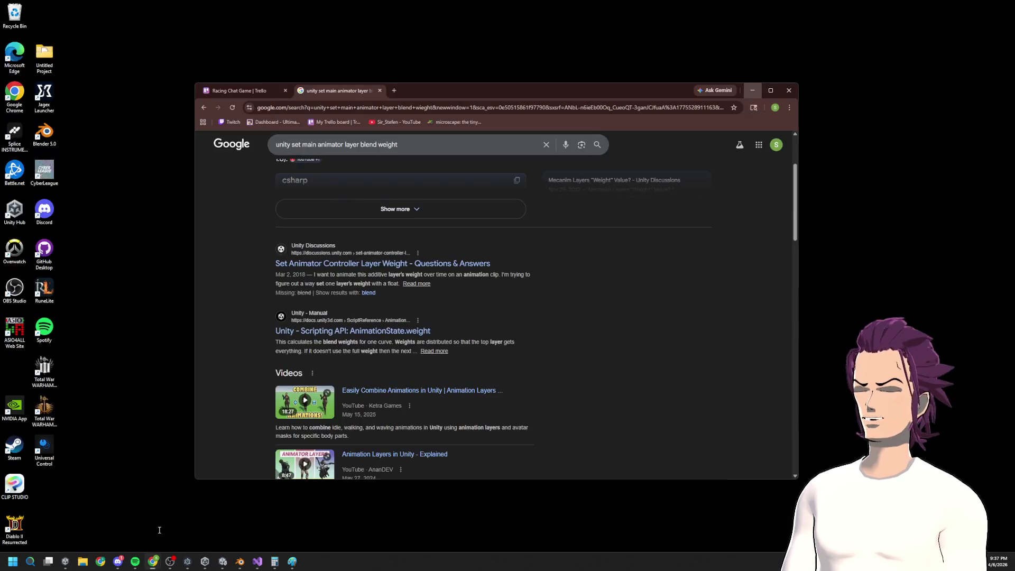
left_click(158, 531)
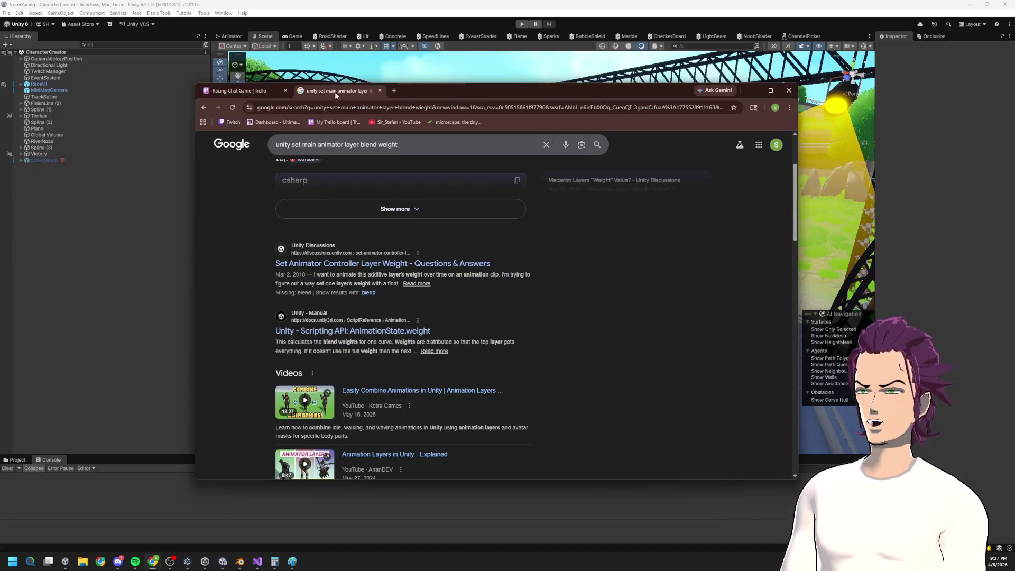
left_click(329, 110)
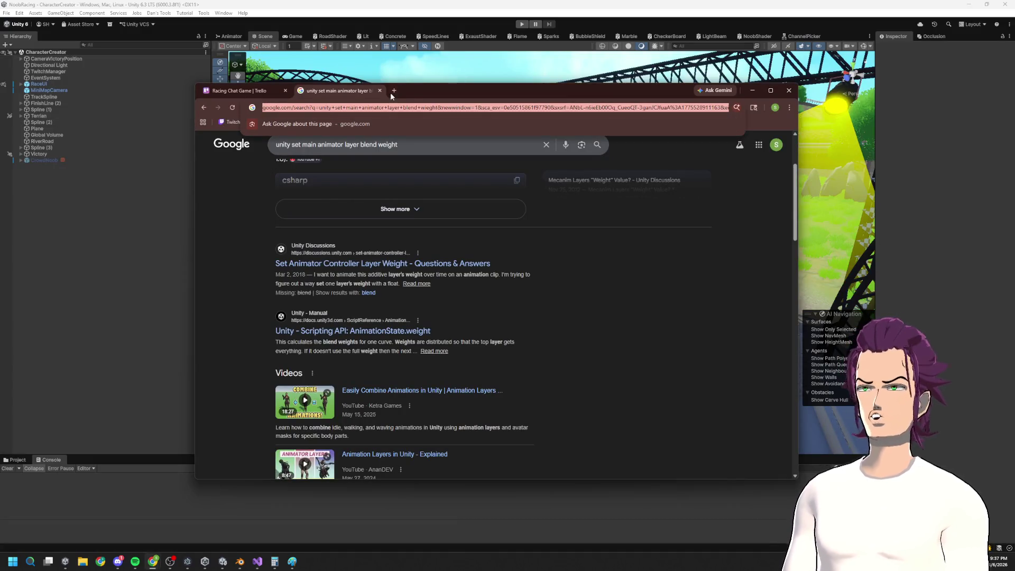
left_click_drag(391, 92, 1014, 206)
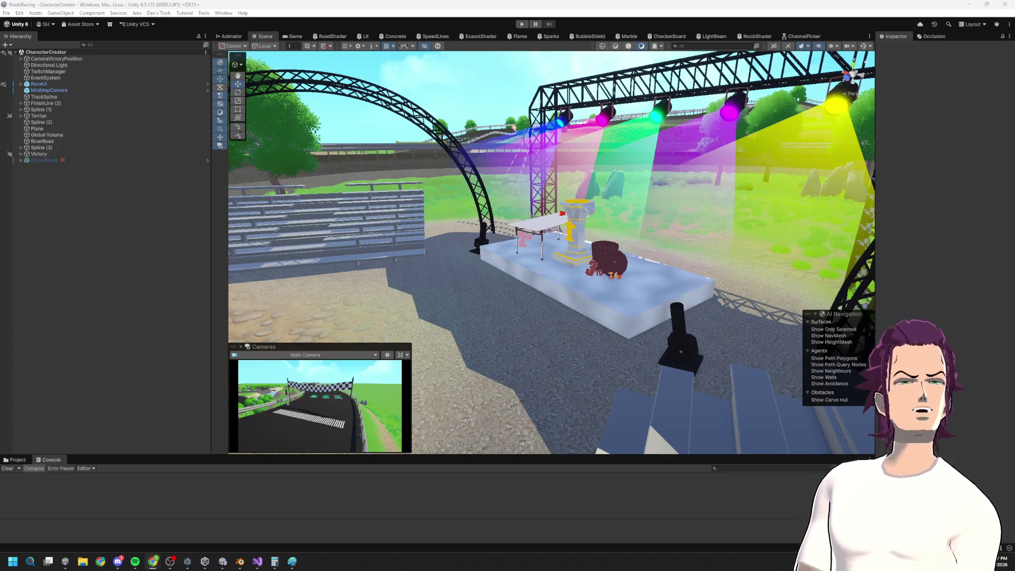